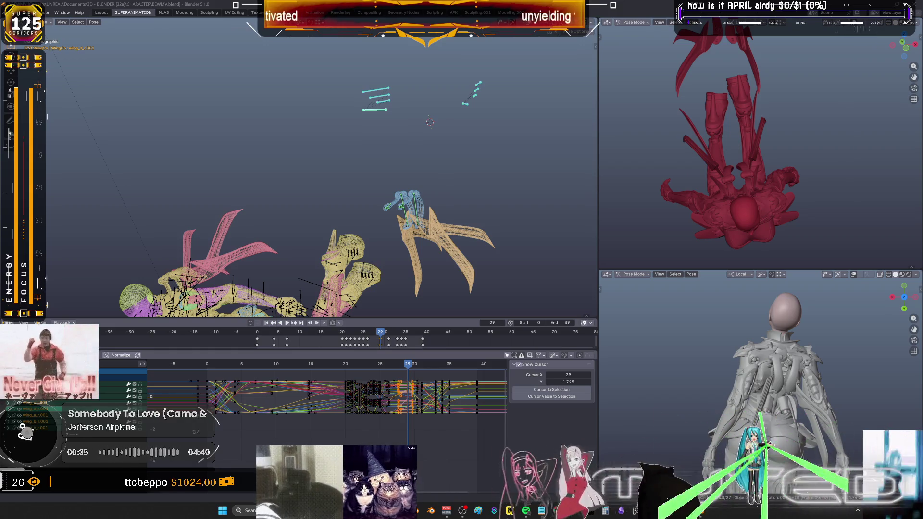
Orbit around the wireframe rig to inspect the diving pose from the back, side and upright
mouse_move(246, 232)
middle_down()
mouse_move(476, 136)
mouse_move(396, 142)
middle_up()
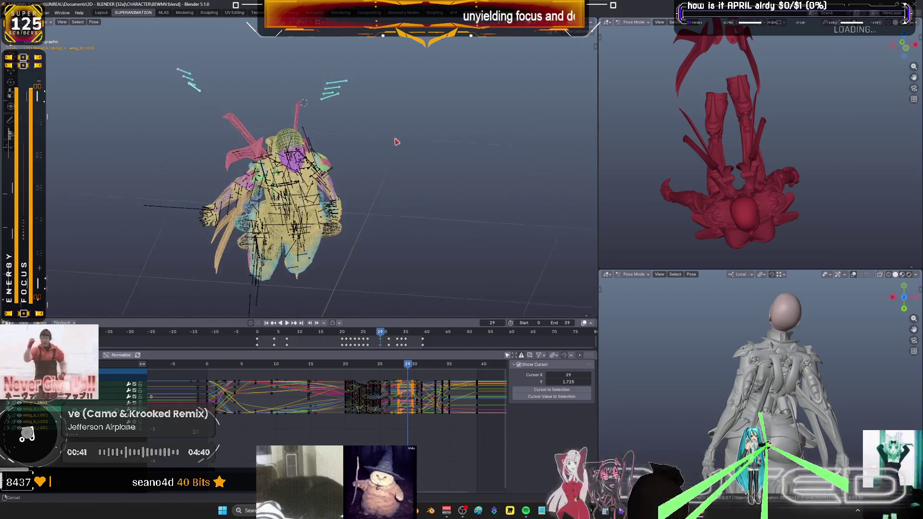
middle_drag(395, 142, 486, 124)
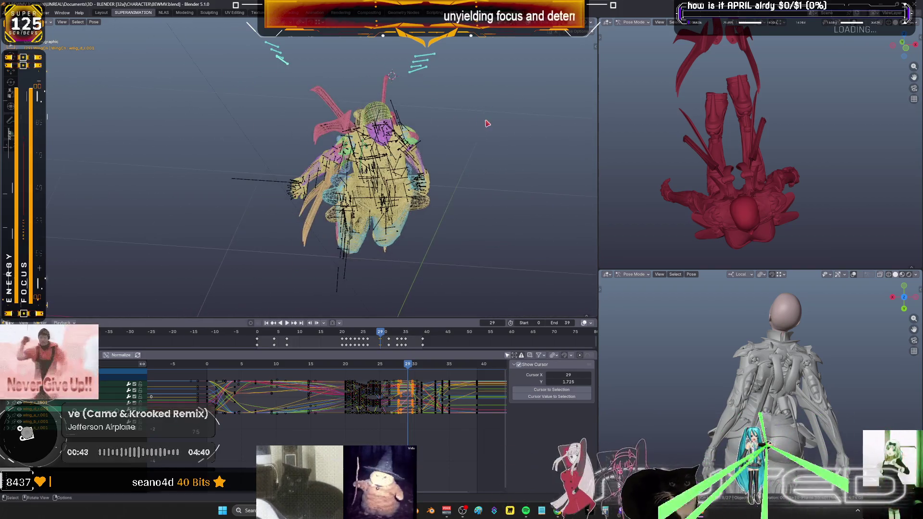
mouse_move(470, 175)
middle_down()
mouse_move(489, 201)
mouse_move(387, 192)
mouse_move(457, 215)
mouse_move(473, 189)
mouse_move(329, 208)
middle_up()
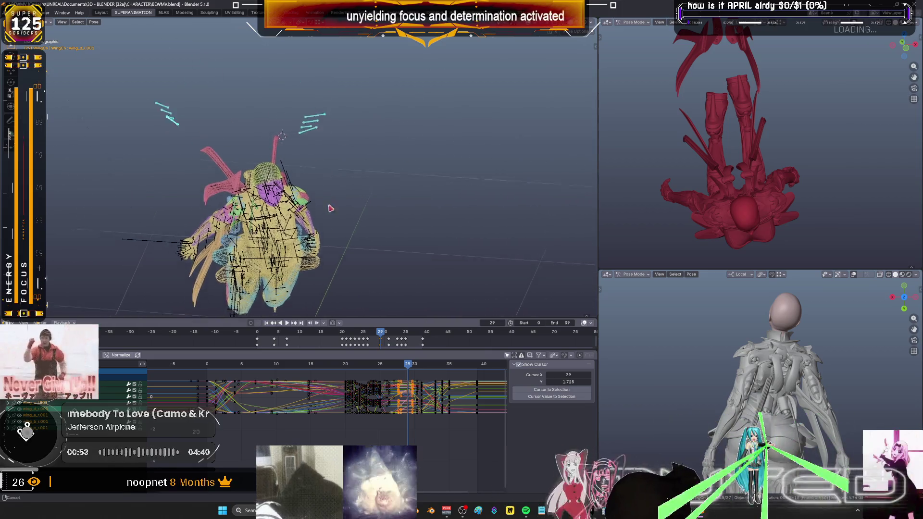
mouse_move(329, 208)
middle_down()
mouse_move(444, 274)
mouse_move(296, 224)
mouse_move(518, 213)
middle_up()
mouse_move(452, 200)
middle_down()
mouse_move(315, 207)
mouse_move(407, 205)
mouse_move(338, 206)
middle_up()
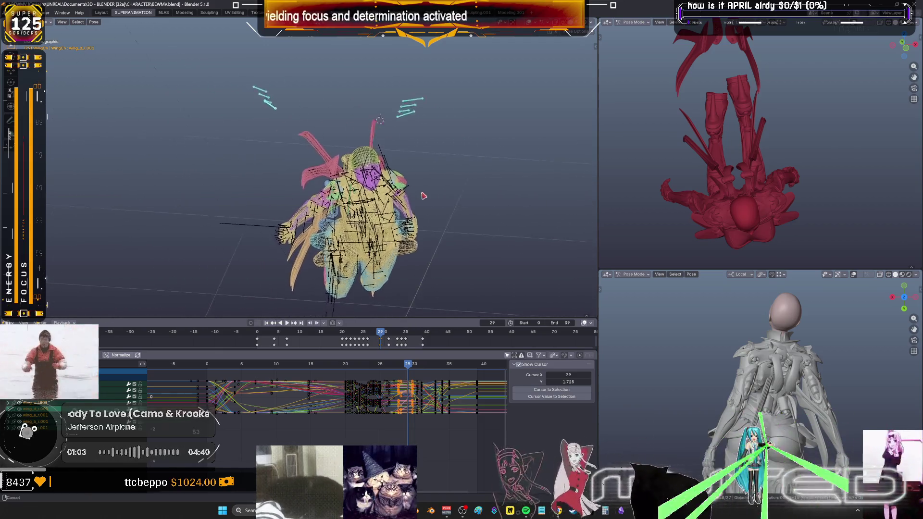
mouse_move(338, 205)
middle_down()
mouse_move(493, 229)
mouse_move(395, 223)
mouse_move(424, 225)
middle_up()
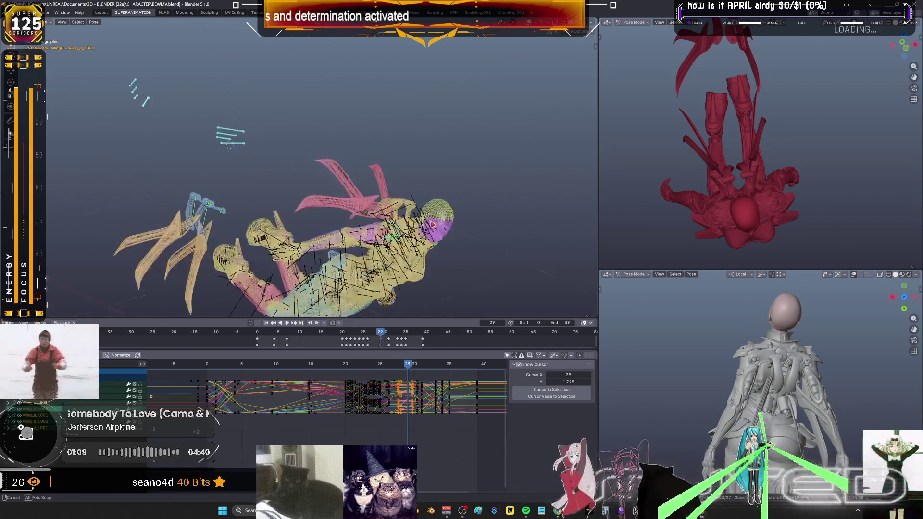
mouse_move(425, 225)
middle_down()
mouse_move(367, 229)
mouse_move(396, 210)
mouse_move(360, 217)
middle_up()
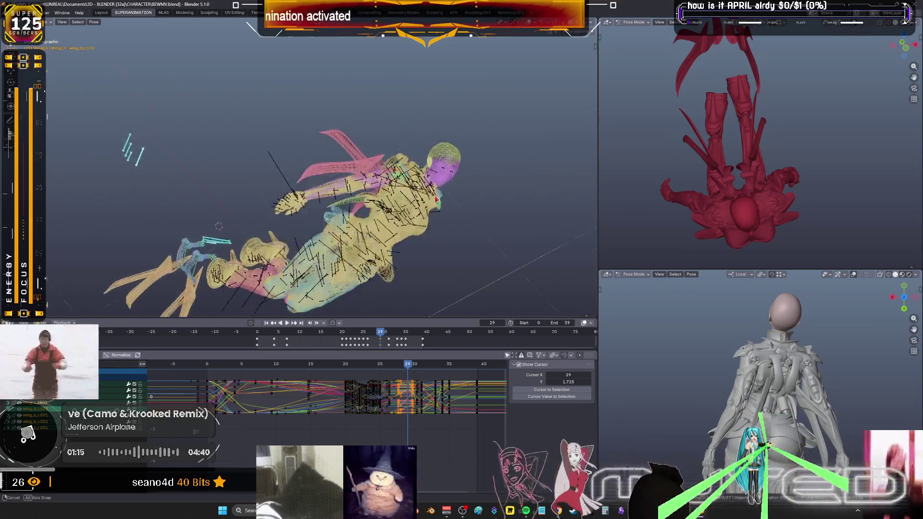
mouse_move(362, 218)
middle_down()
mouse_move(154, 237)
mouse_move(110, 211)
mouse_move(80, 243)
mouse_move(81, 232)
middle_up()
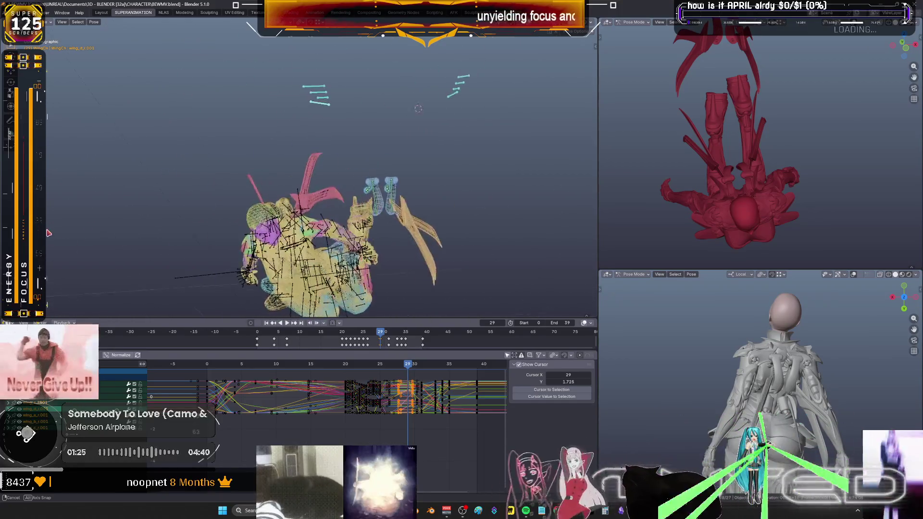
middle_drag(82, 231, 81, 232)
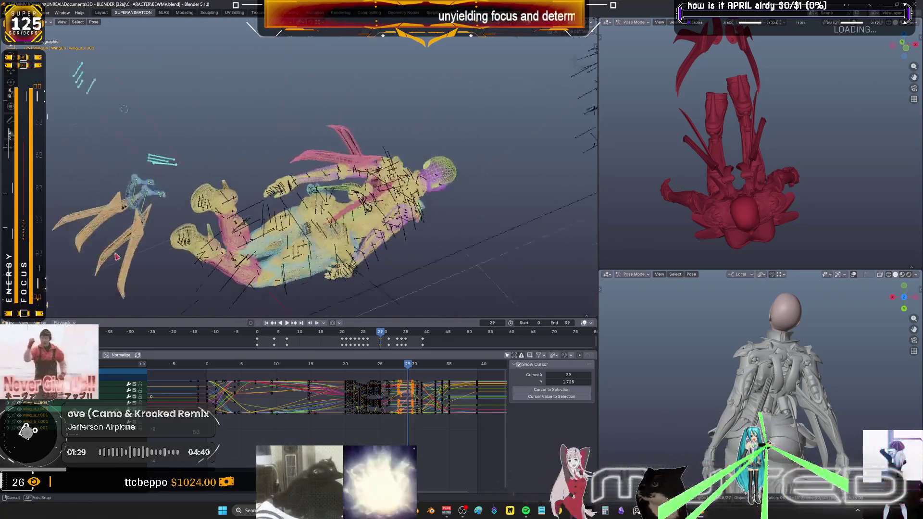
middle_drag(374, 86, 198, 153)
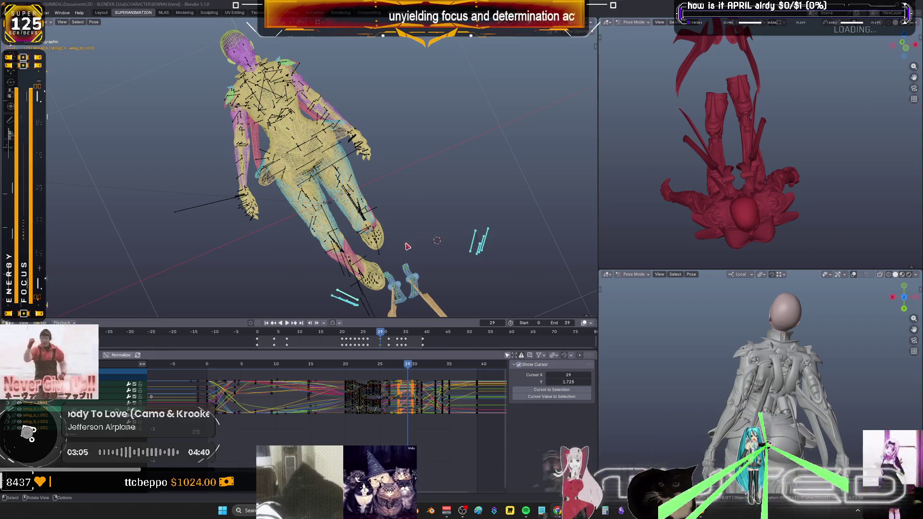
mouse_move(364, 242)
middle_down()
mouse_move(374, 263)
mouse_move(430, 250)
mouse_move(352, 256)
mouse_move(367, 264)
mouse_move(401, 259)
mouse_move(419, 238)
mouse_move(387, 221)
mouse_move(434, 183)
mouse_move(433, 227)
mouse_move(385, 226)
mouse_move(447, 200)
mouse_move(469, 312)
mouse_move(447, 274)
middle_up()
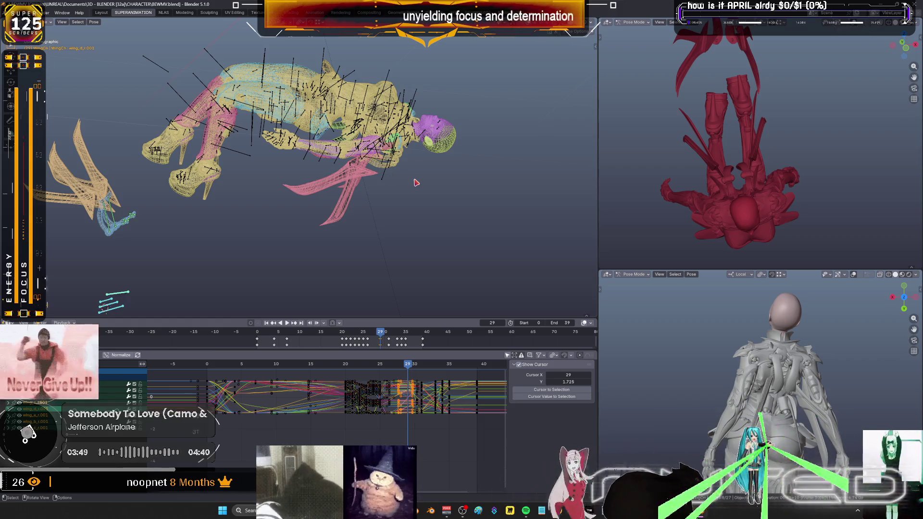
mouse_move(354, 159)
middle_down()
mouse_move(462, 223)
mouse_move(406, 253)
mouse_move(413, 291)
middle_up()
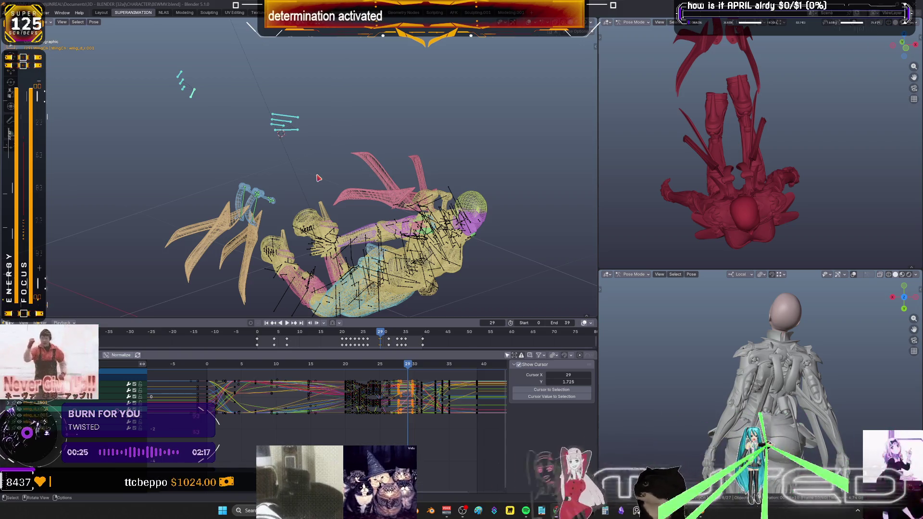
mouse_move(322, 178)
middle_down()
mouse_move(337, 239)
mouse_move(282, 267)
mouse_move(354, 236)
middle_up()
Maximize the 3D viewport, orbit under the diving character, then restore the multi-panel layout
key(ctrl+space)
mouse_move(444, 242)
middle_down()
mouse_move(464, 230)
mouse_move(528, 229)
mouse_move(470, 221)
middle_up()
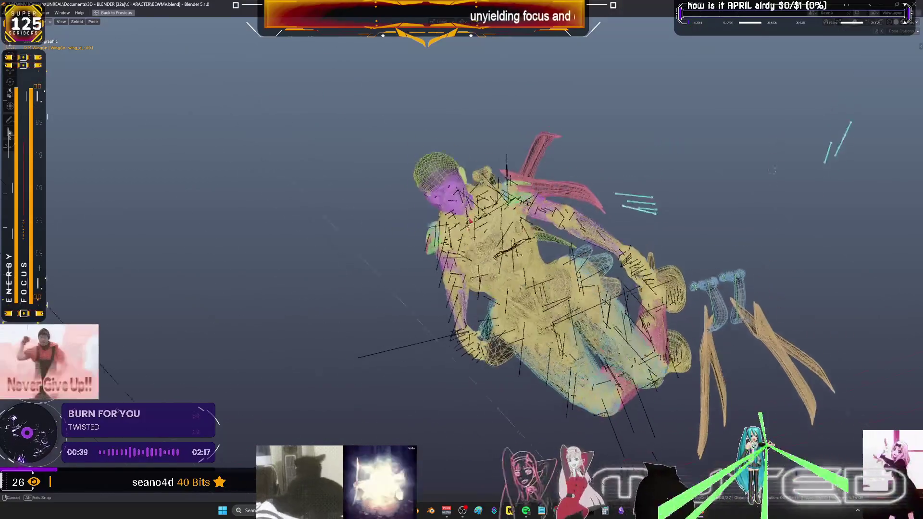
mouse_move(471, 221)
middle_down()
mouse_move(524, 234)
mouse_move(383, 418)
middle_up()
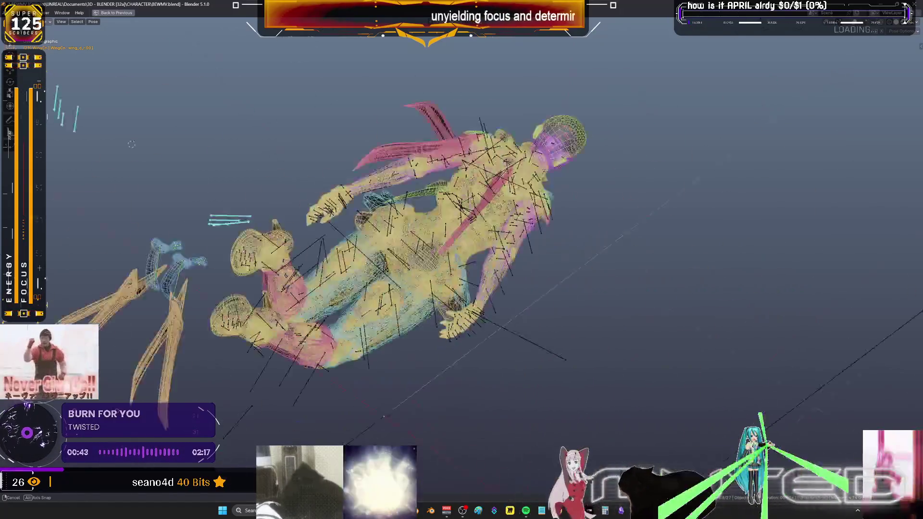
middle_drag(384, 417, 410, 266)
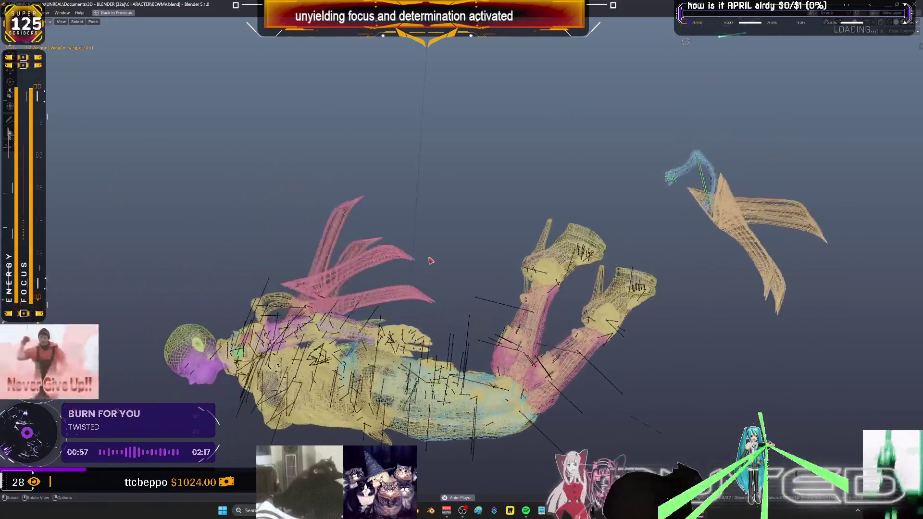
key(ctrl+alt+space)
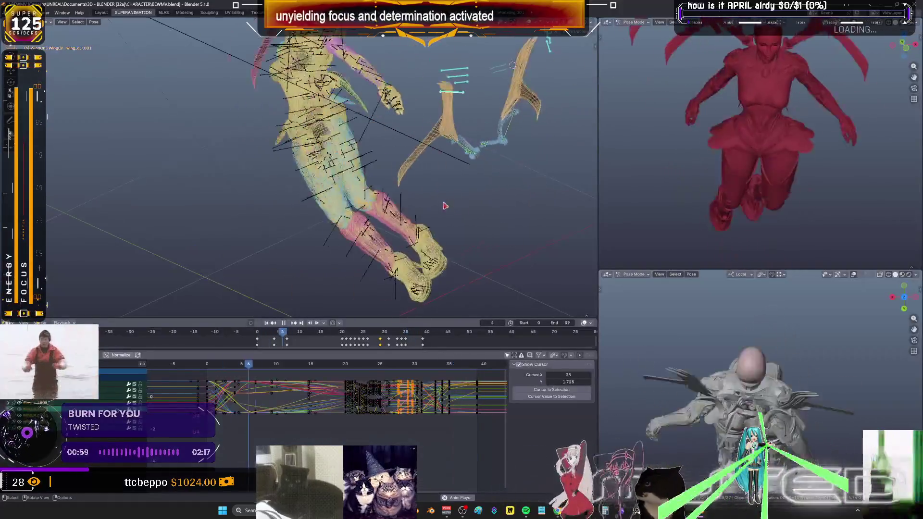
Stop playback, preview the pose in solid grey shading, then return to coloured wireframe near the hand
key(space)
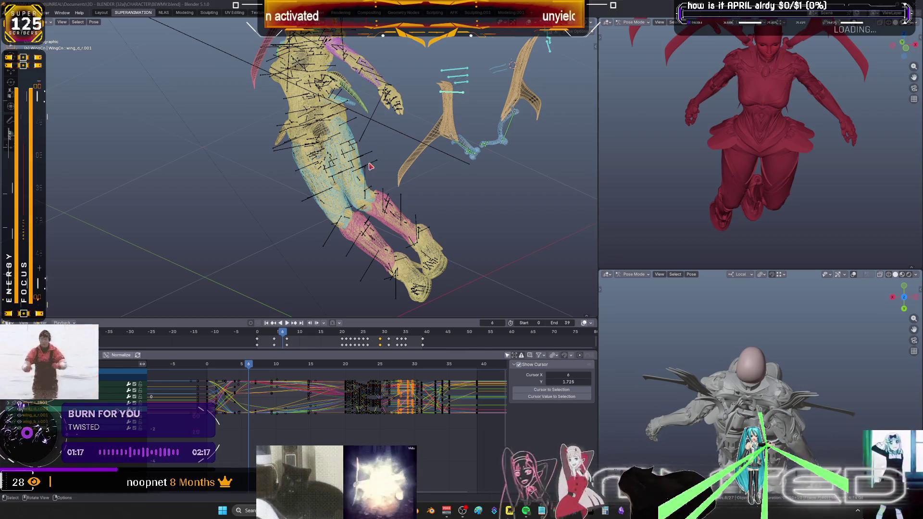
middle_drag(350, 177, 287, 185)
key(shift+z)
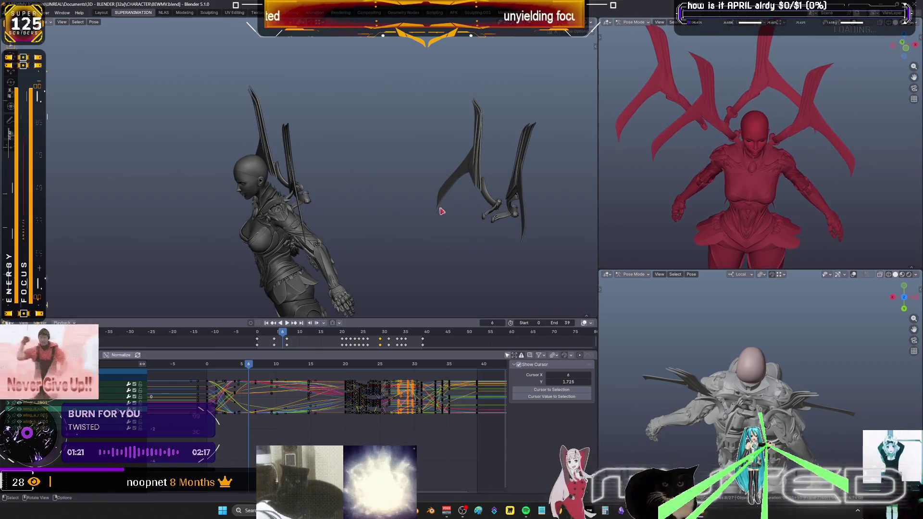
alt+scroll(312, 209, down, 3)
alt+scroll(313, 210, down, 2)
middle_drag(706, 210, 702, 144)
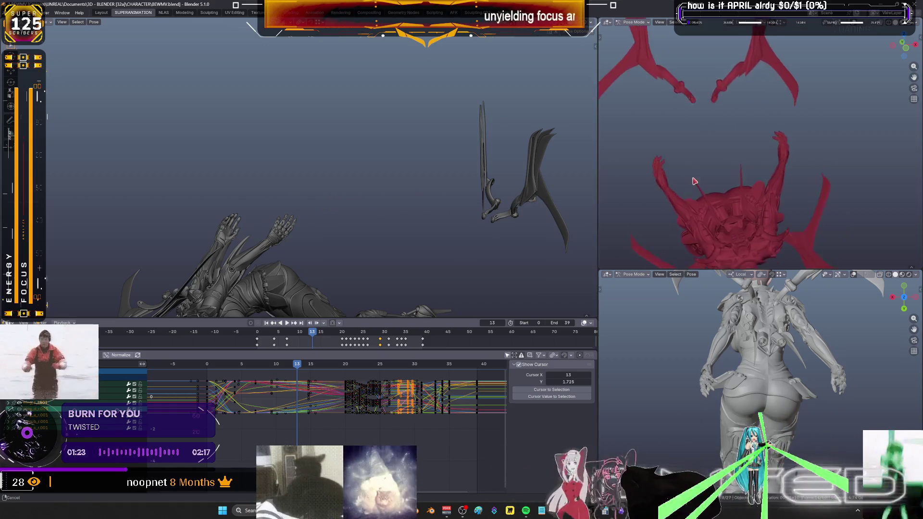
alt+scroll(278, 257, down, 3)
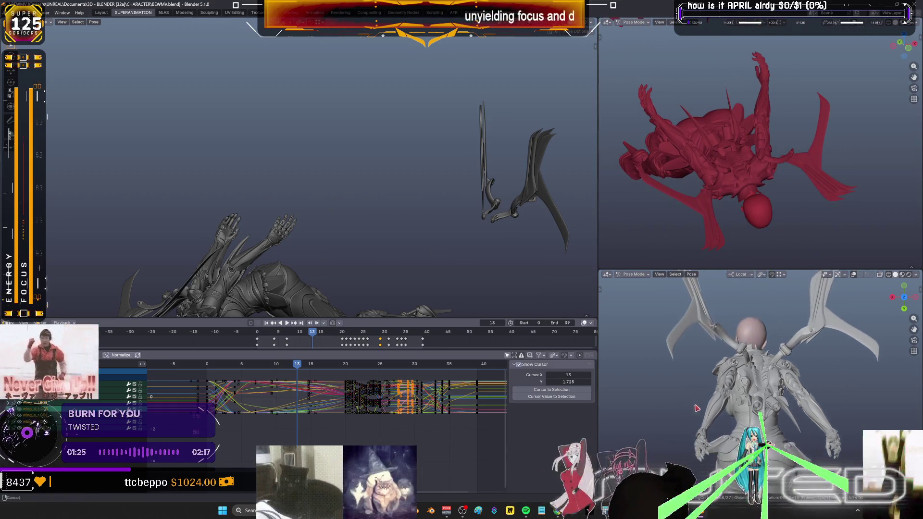
alt+scroll(289, 238, down, 1)
alt+scroll(300, 220, down, 1)
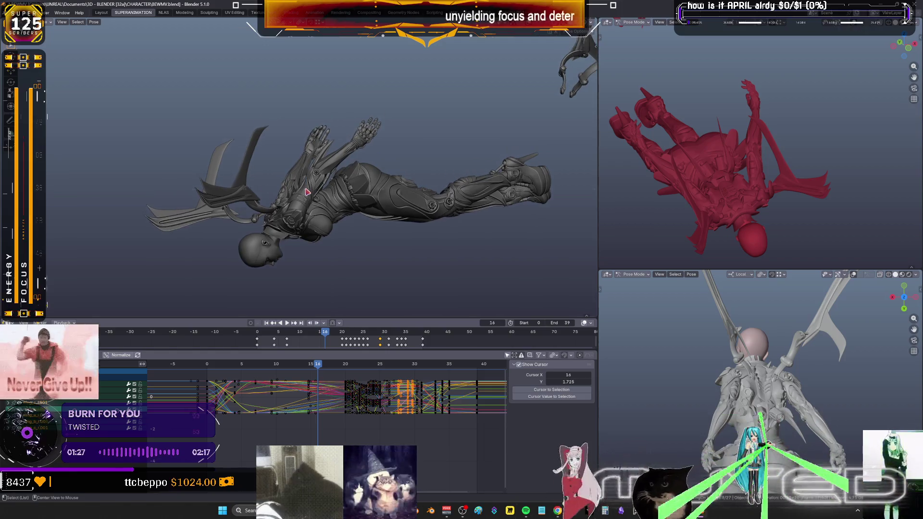
alt+scroll(309, 206, down, 1)
alt+scroll(315, 194, up, 3)
alt+scroll(309, 194, down, 1)
alt+scroll(309, 195, down, 1)
alt+scroll(309, 196, down, 1)
alt+scroll(309, 200, up, 3)
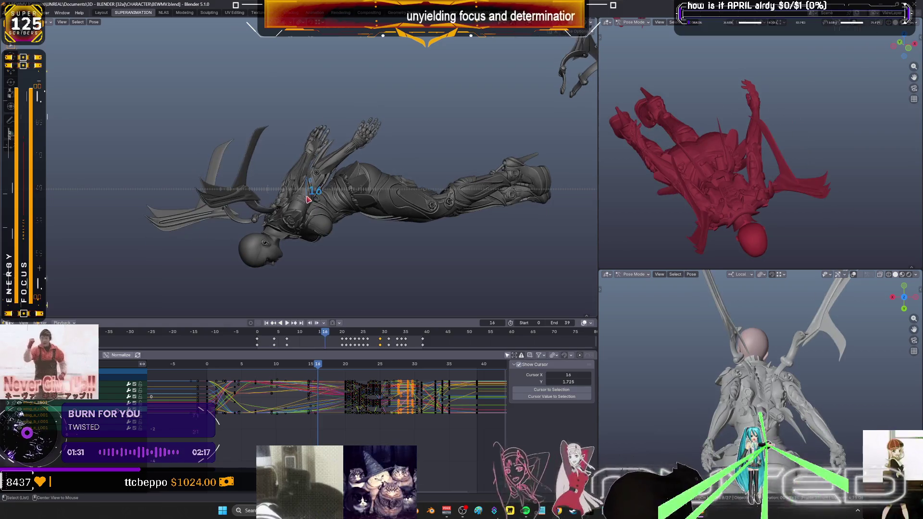
alt+scroll(310, 199, down, 2)
alt+scroll(314, 201, down, 1)
alt+scroll(317, 201, down, 1)
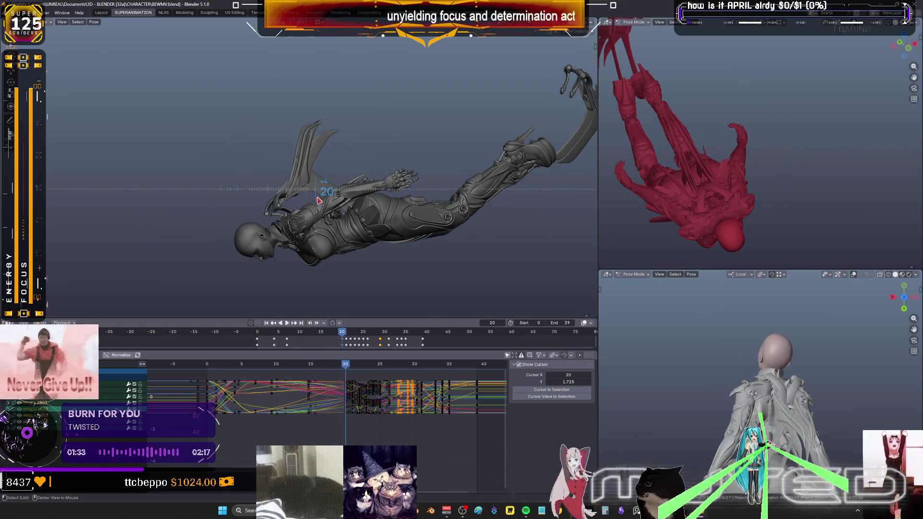
key(alt+z)
middle_drag(322, 195, 461, 173)
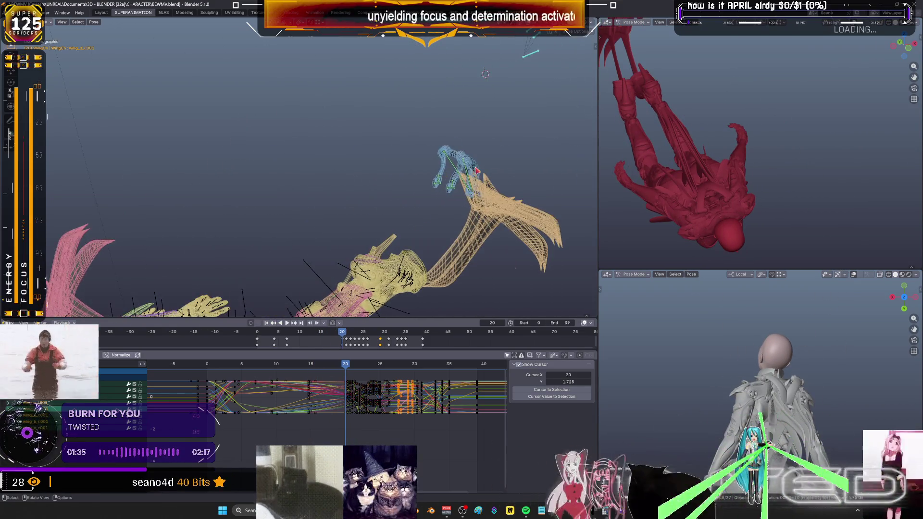
alt+scroll(374, 393, down, 5)
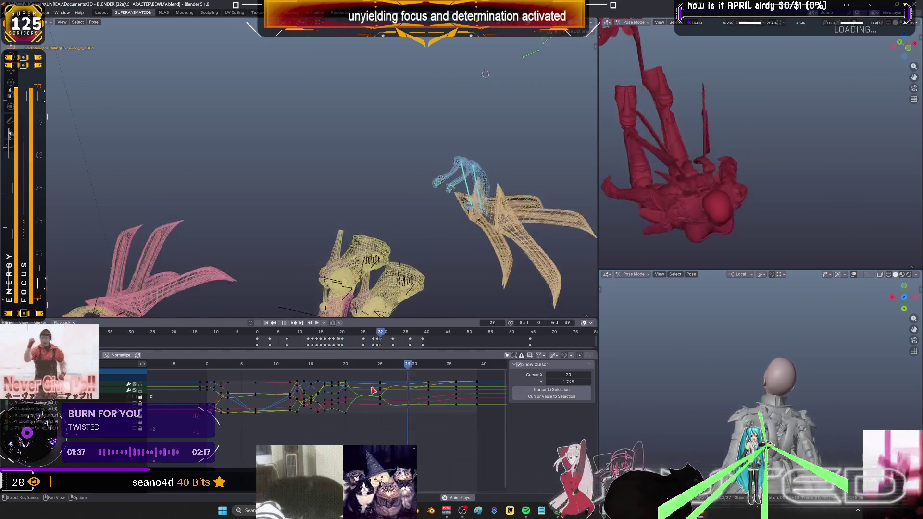
alt+scroll(374, 391, down, 5)
alt+scroll(372, 390, down, 5)
In the maximized Graph Editor, give the later keyframes sinusoidal easing and restore the layout
key(ctrl+space)
key(Home)
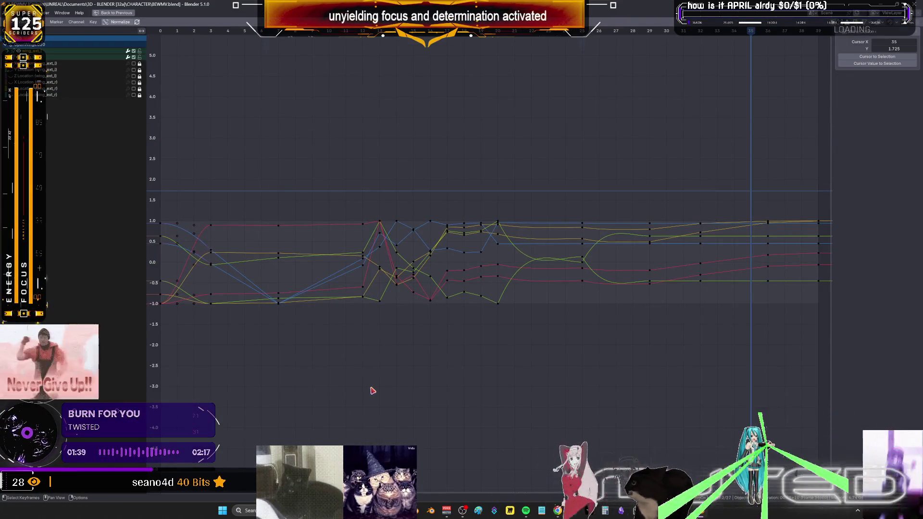
drag(493, 202, 779, 347)
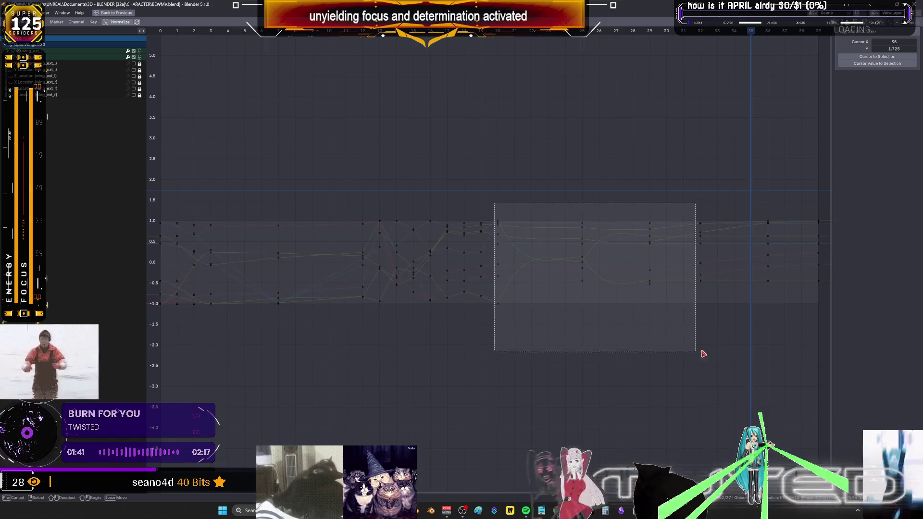
right_click(523, 278)
mouse_move(498, 273)
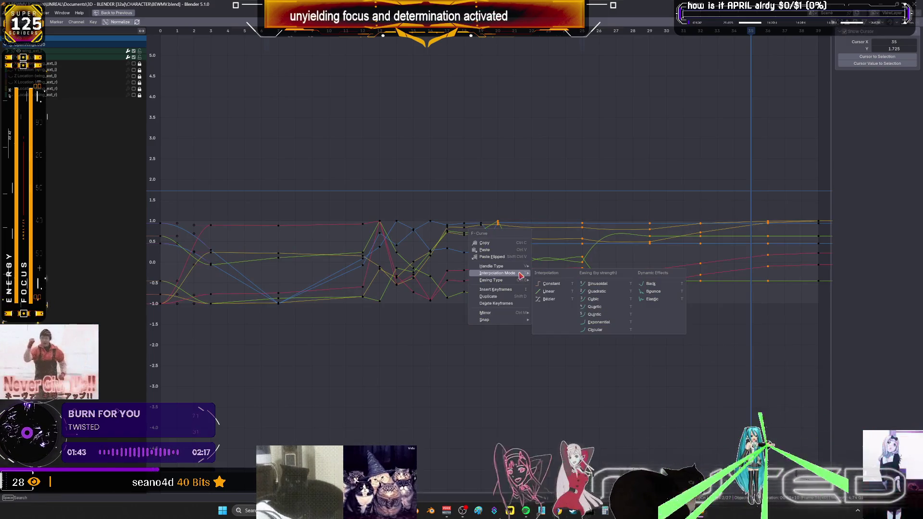
click(596, 289)
key(ctrl+space)
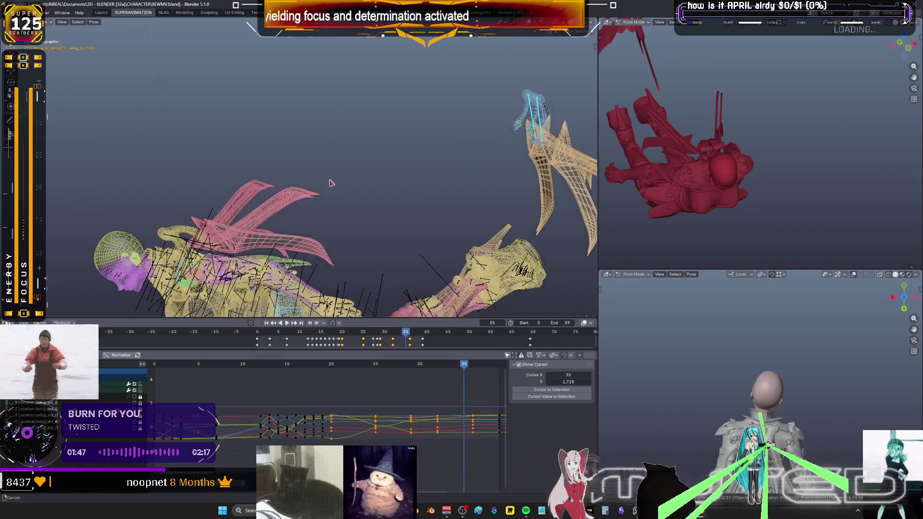
Scrub back to frame 17 and select the wing bones
mouse_move(455, 369)
mouse_down()
mouse_move(307, 377)
mouse_move(415, 388)
mouse_move(477, 420)
mouse_move(508, 421)
mouse_up()
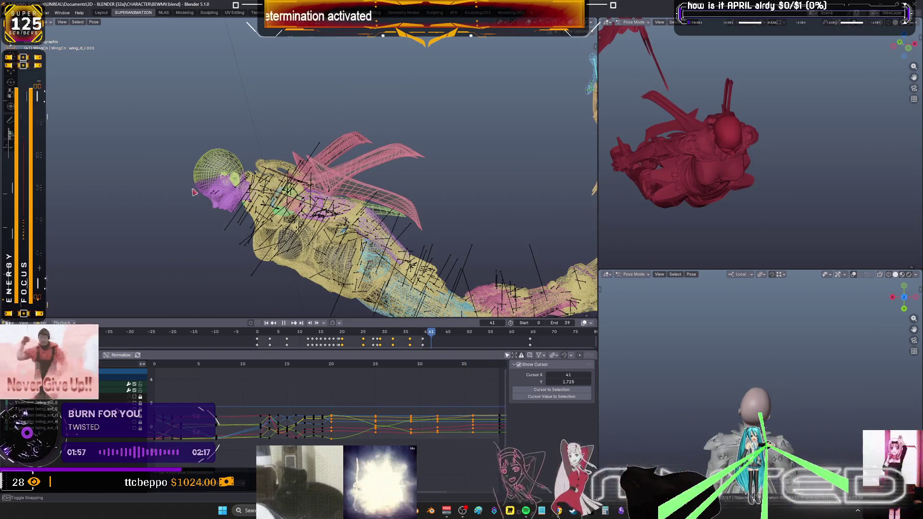
middle_drag(194, 192, 487, 144)
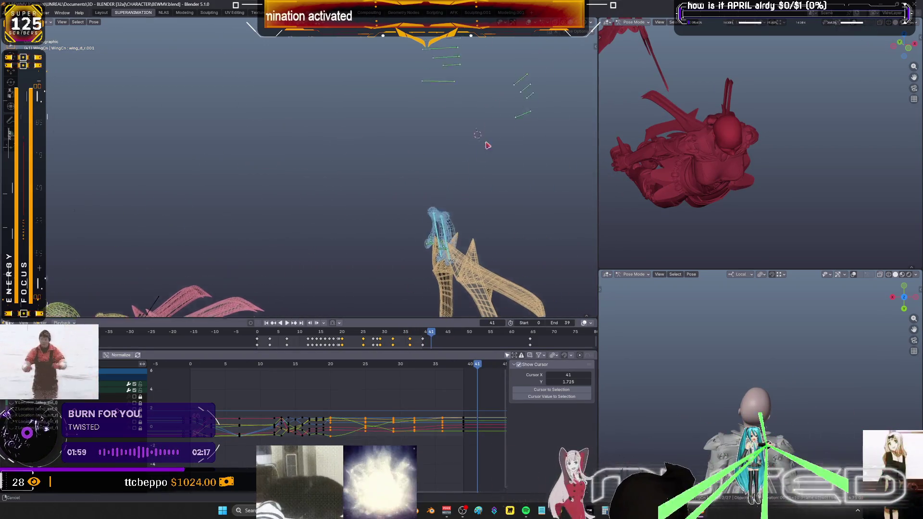
drag(564, 189, 371, 65)
drag(477, 365, 457, 369)
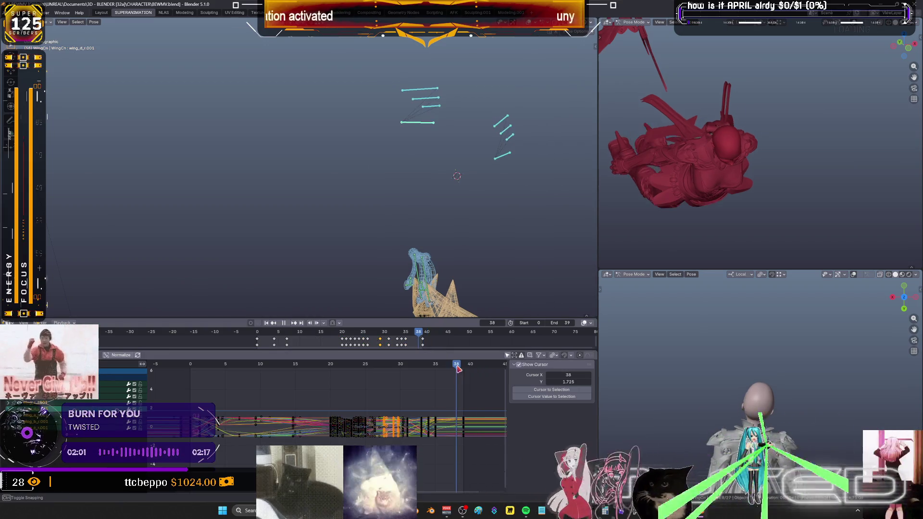
Reshape the wing keys' handles at the frame-29 column, step to frame 39 and restore the layout
key(ctrl+space)
mouse_move(479, 342)
ctrl+middle_down()
mouse_move(548, 297)
mouse_move(505, 228)
ctrl+middle_up()
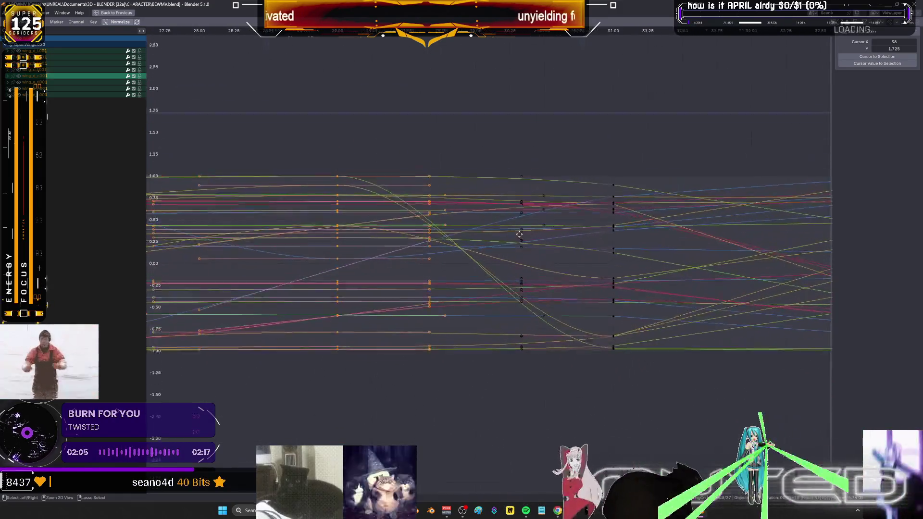
scroll(505, 227, down, 3)
scroll(505, 237, down, 2)
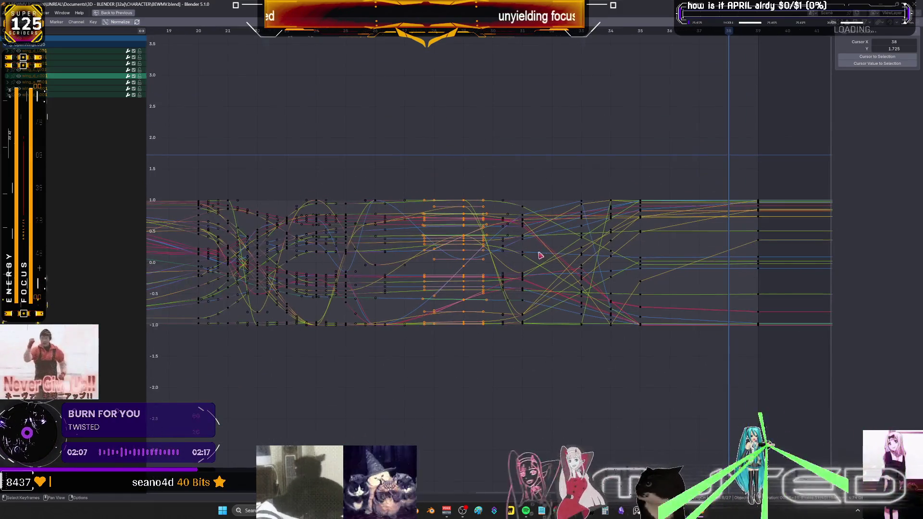
click(473, 351)
drag(471, 349, 462, 179)
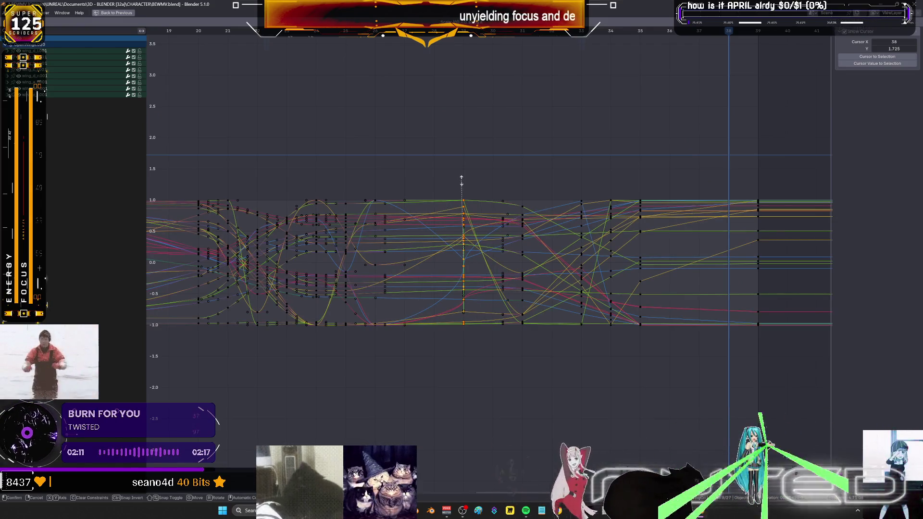
key(v)
click(472, 187)
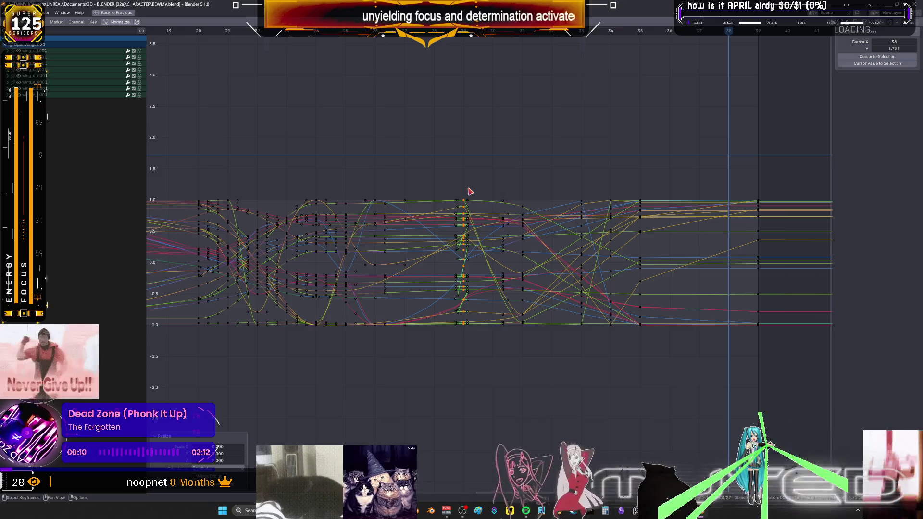
key(Right)
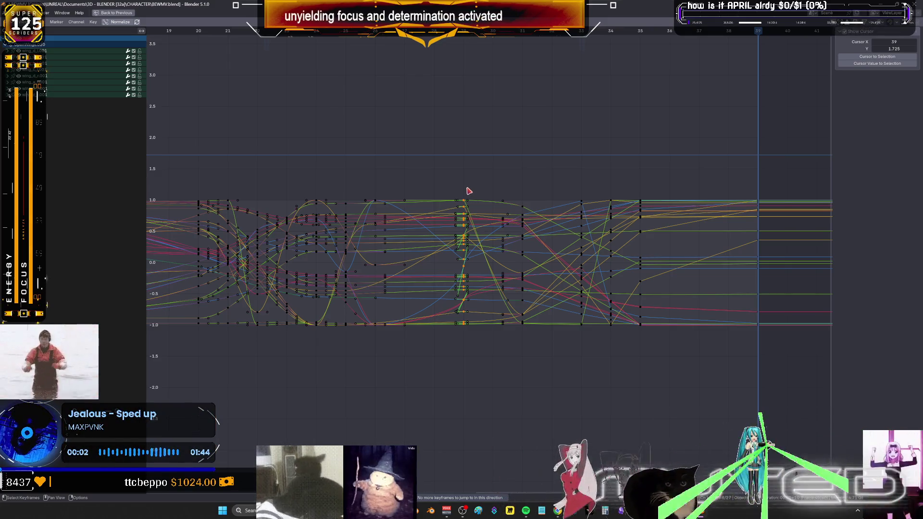
scroll(567, 278, up, 1)
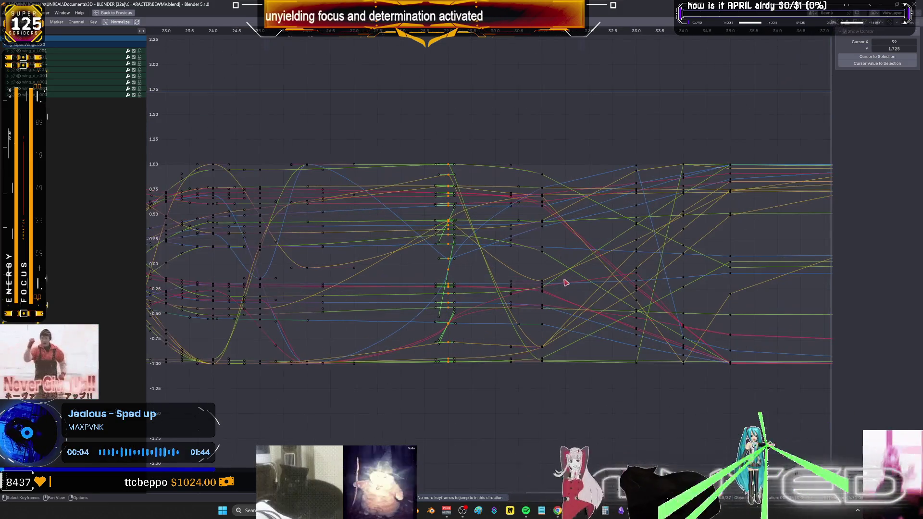
scroll(562, 280, up, 1)
scroll(536, 272, up, 1)
scroll(429, 269, up, 1)
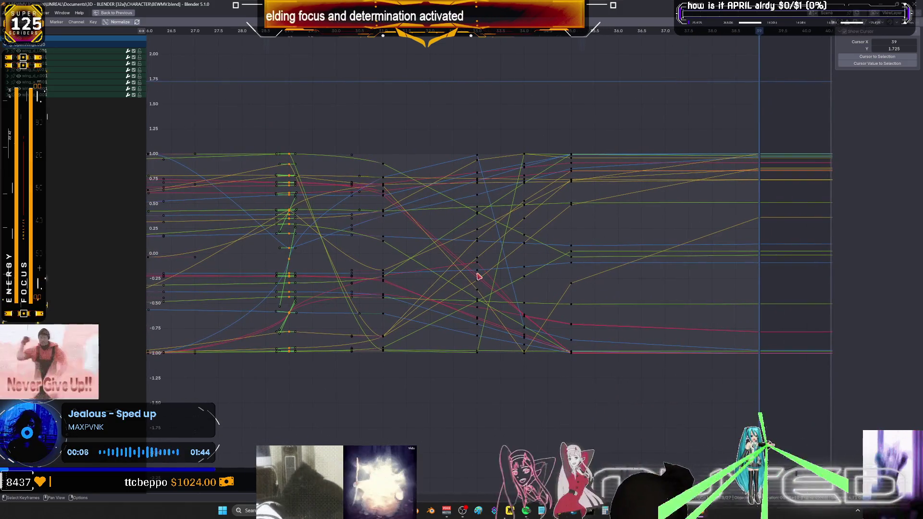
key(ctrl+space)
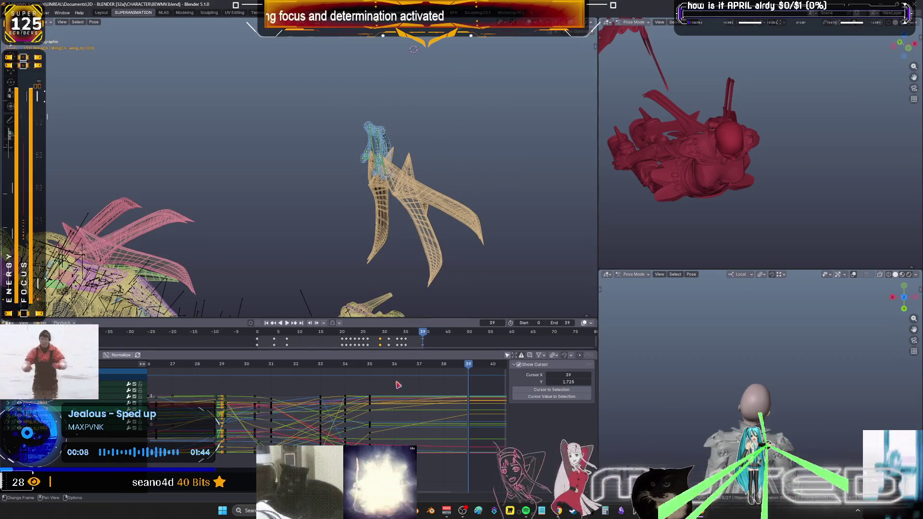
Scrub to frames 28–29, play, and view the character close up in solid grey shading while panning the curves
click(225, 366)
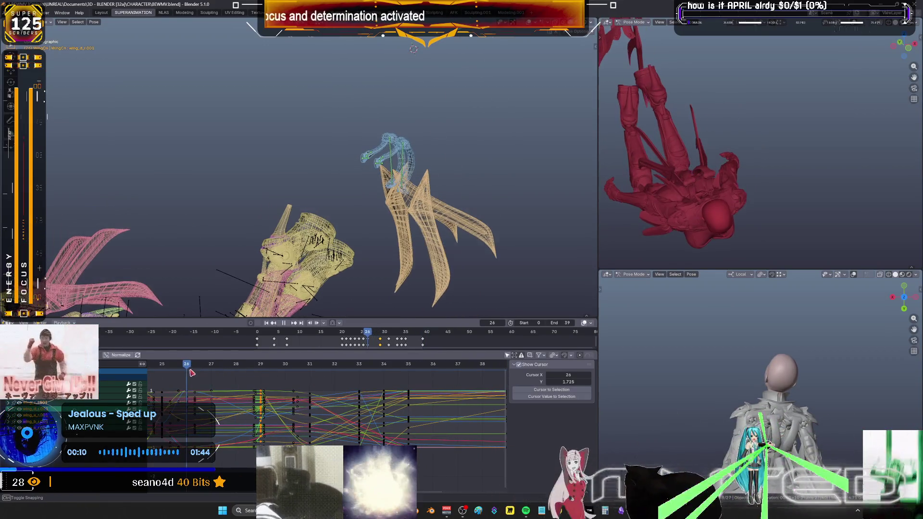
drag(225, 368, 407, 380)
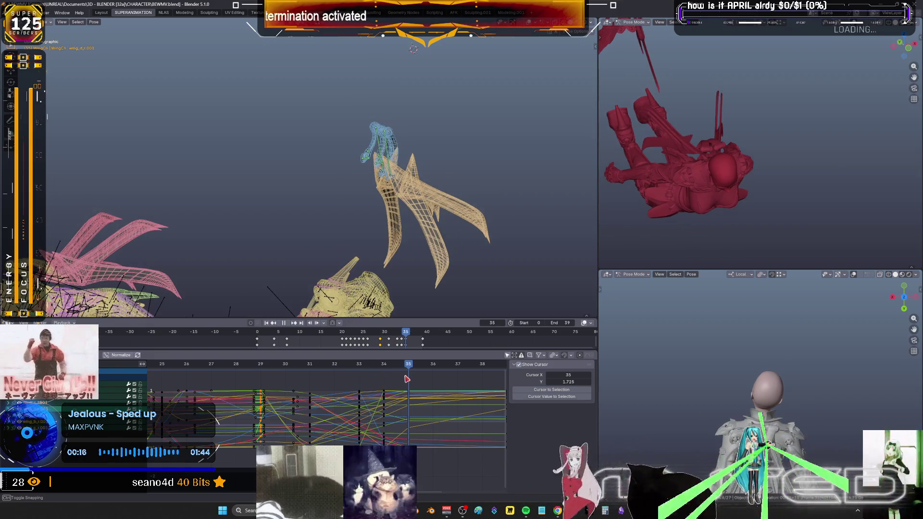
key(space)
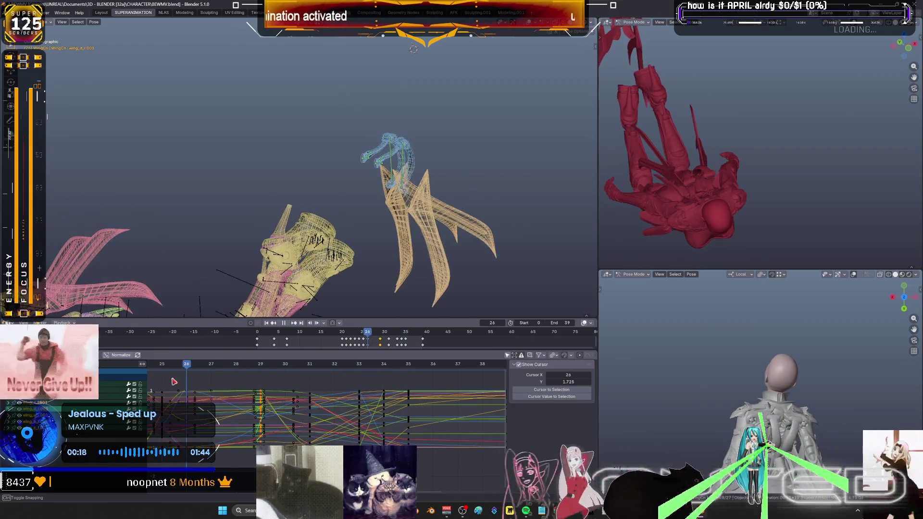
middle_drag(303, 188, 262, 198)
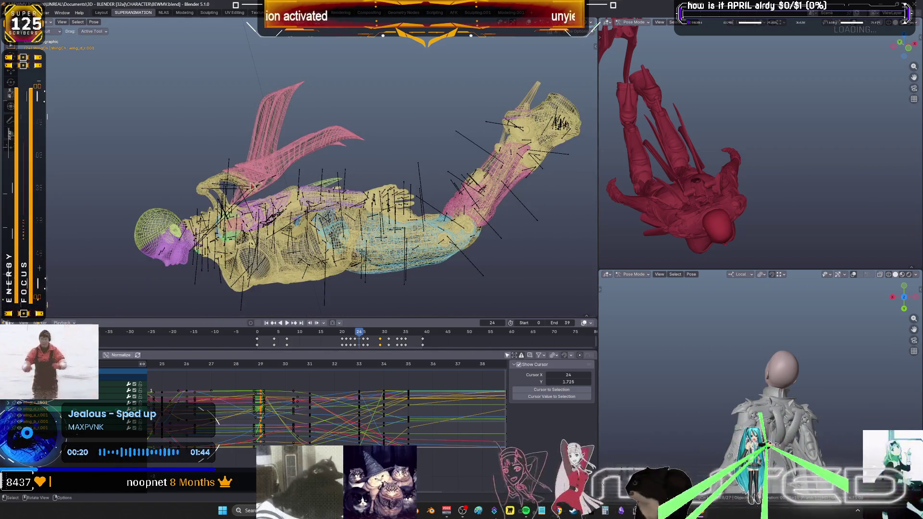
key(shift+z)
alt+scroll(263, 199, down, 4)
alt+scroll(270, 204, down, 5)
alt+scroll(281, 209, down, 5)
alt+scroll(293, 215, down, 3)
alt+scroll(289, 217, up, 5)
alt+scroll(278, 219, up, 5)
alt+scroll(264, 223, up, 5)
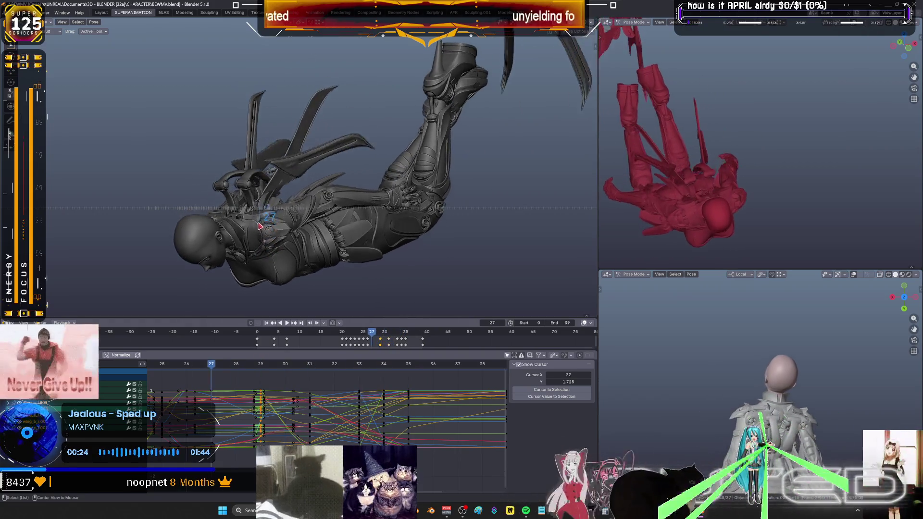
alt+scroll(249, 226, up, 4)
alt+scroll(245, 228, down, 3)
alt+scroll(245, 230, down, 3)
alt+scroll(246, 230, up, 4)
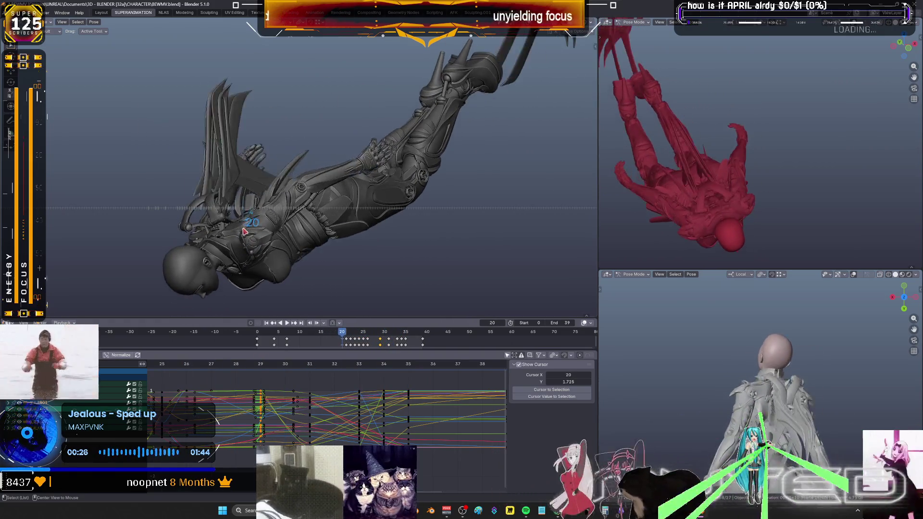
alt+scroll(245, 231, up, 3)
alt+scroll(246, 231, down, 2)
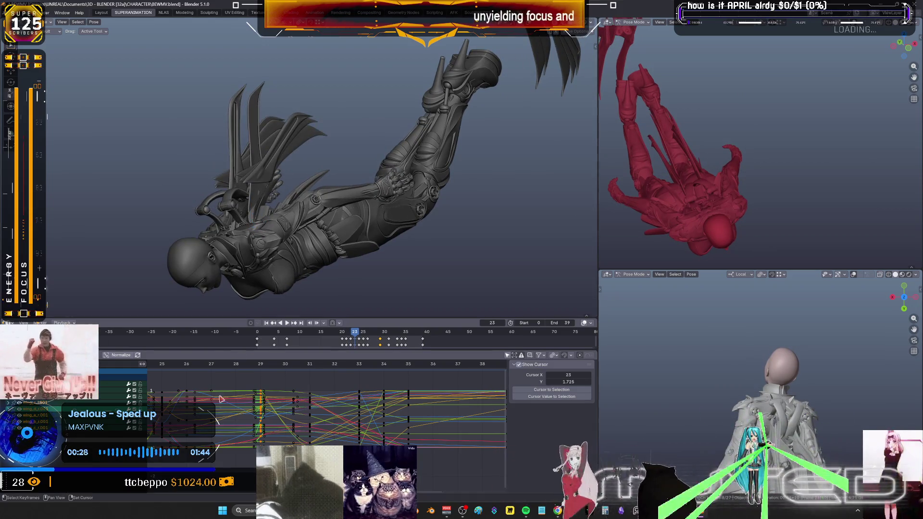
ctrl+scroll(305, 406, up, 2)
middle_drag(305, 405, 392, 406)
alt+scroll(388, 414, down, 3)
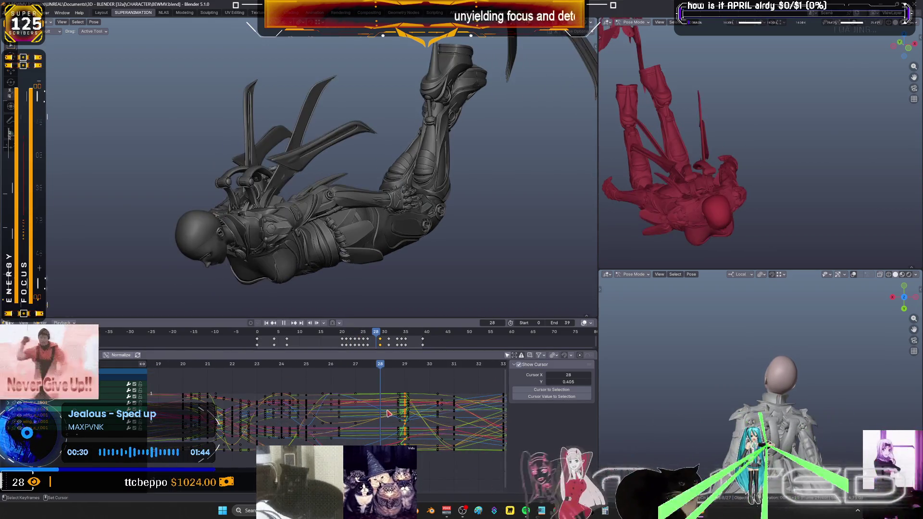
alt+scroll(395, 416, down, 3)
alt+scroll(407, 416, down, 1)
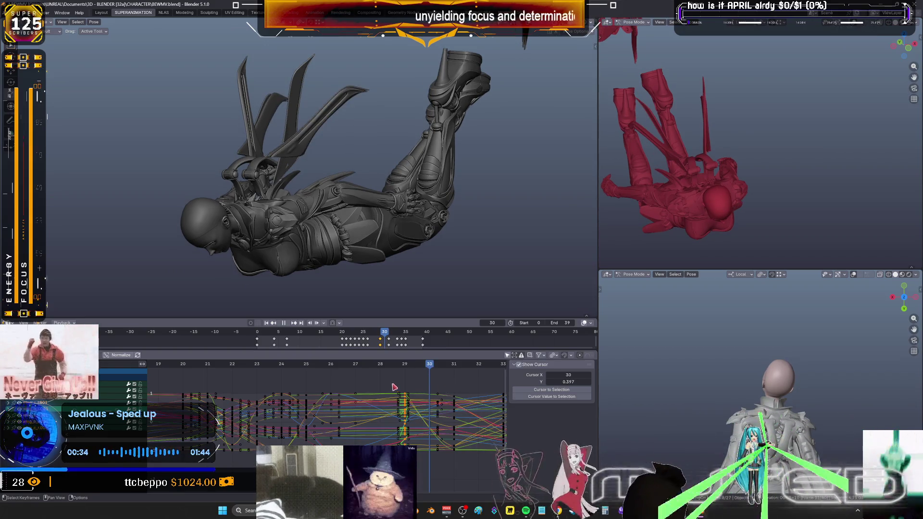
middle_drag(441, 413, 295, 414)
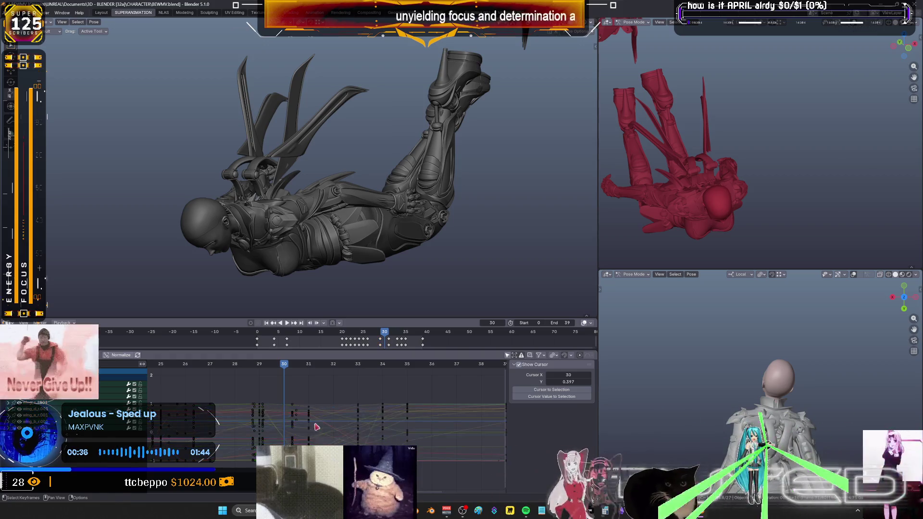
Delete the selected keys near frame 30 and reselect the wing keys around frames 28–29
key(Delete)
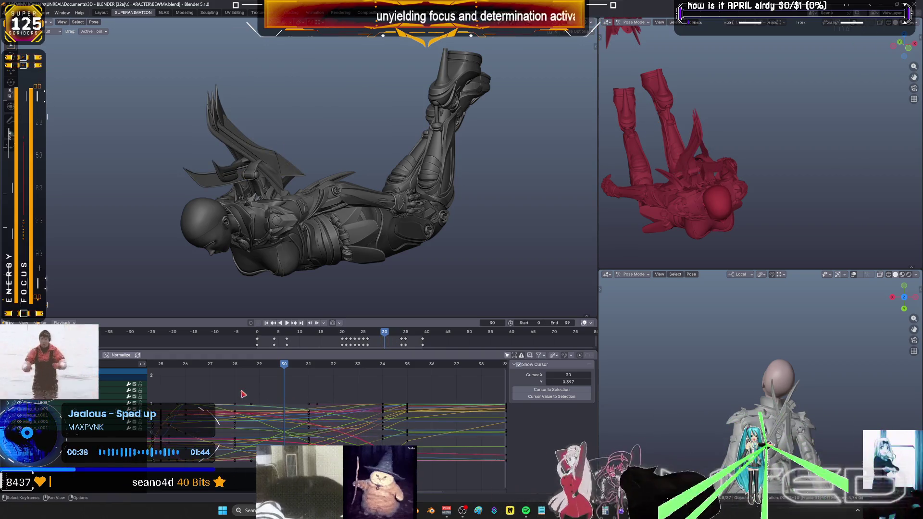
key(a)
middle_drag(222, 405, 255, 403)
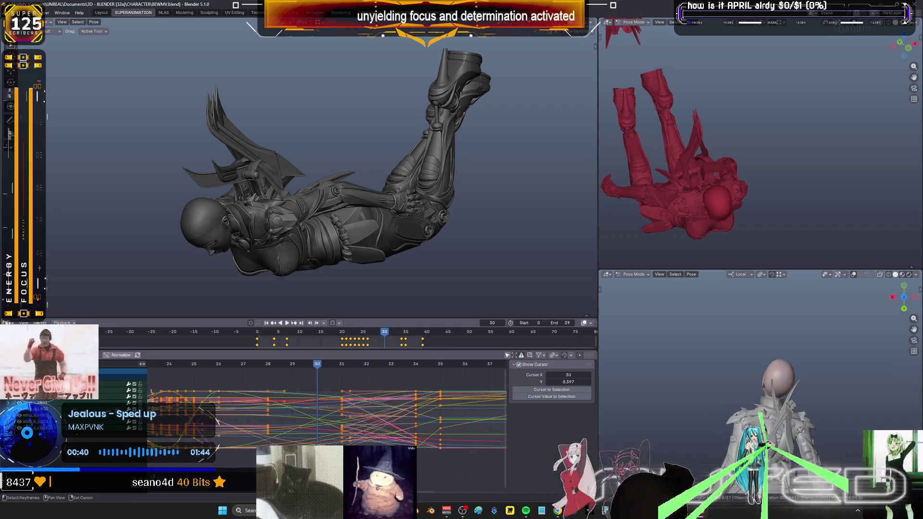
key(alt+a)
drag(249, 380, 310, 438)
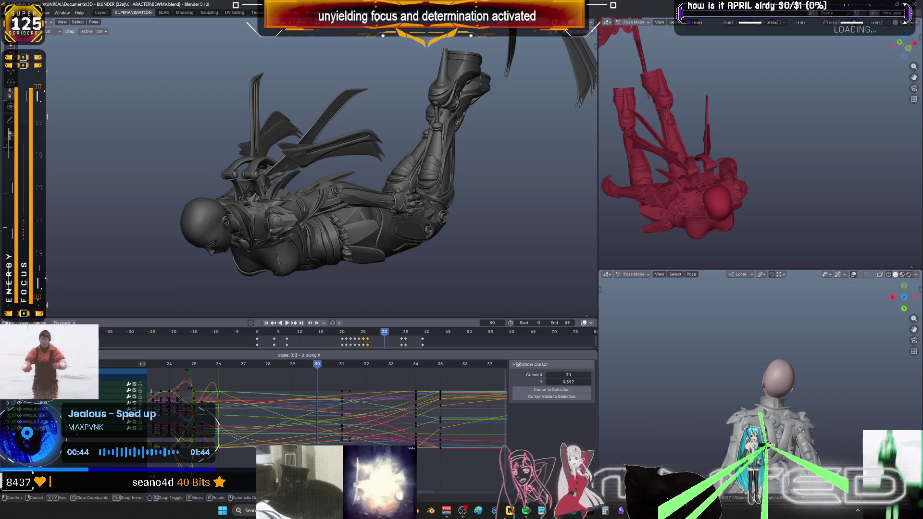
scroll(309, 418, down, 1)
middle_drag(336, 436, 372, 440)
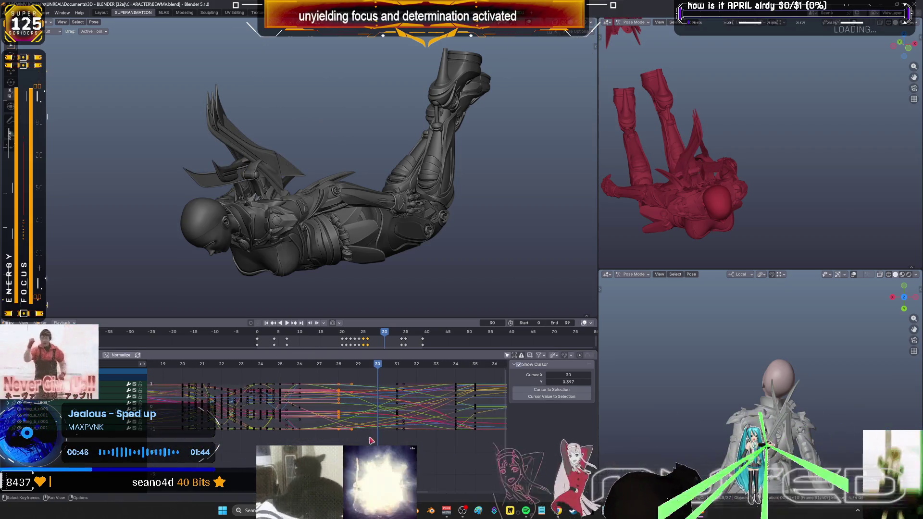
drag(366, 440, 330, 378)
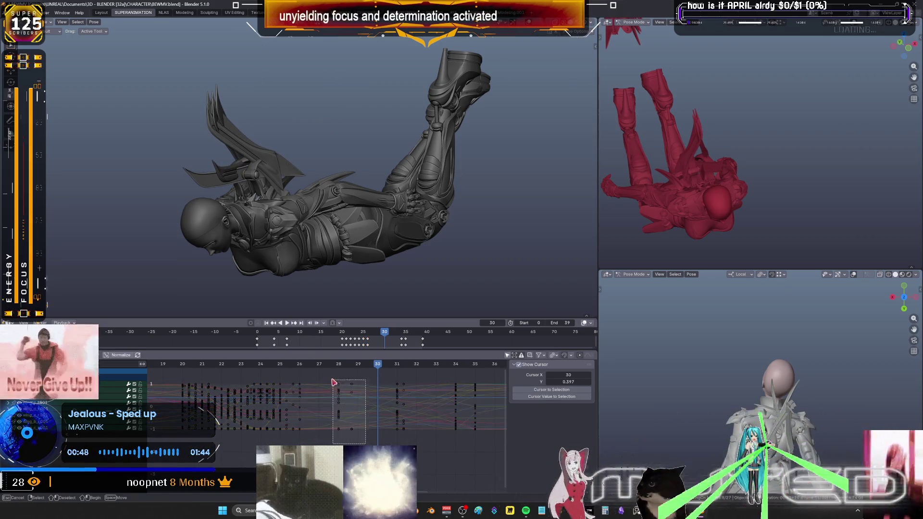
Slide the selected wing keys along the timeline, then scrub back to frame 29 to preview the wing sweep
key(s)
key(x)
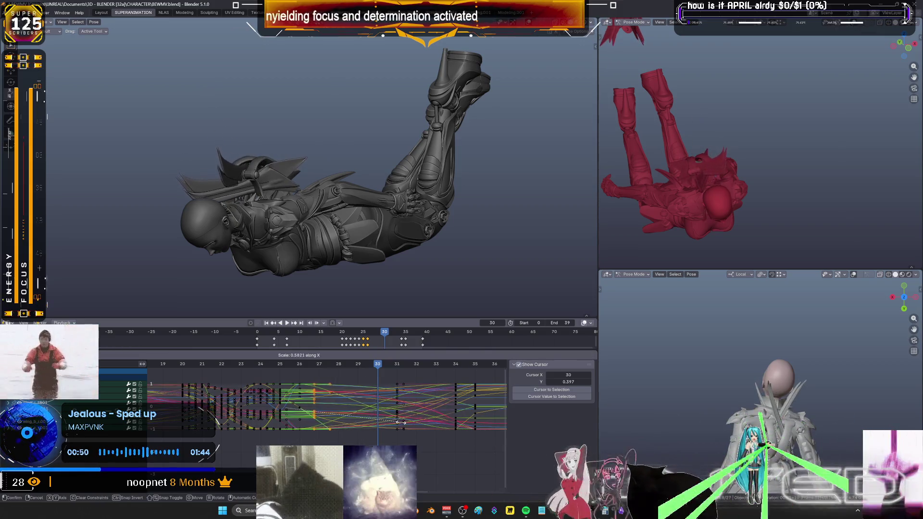
key(g)
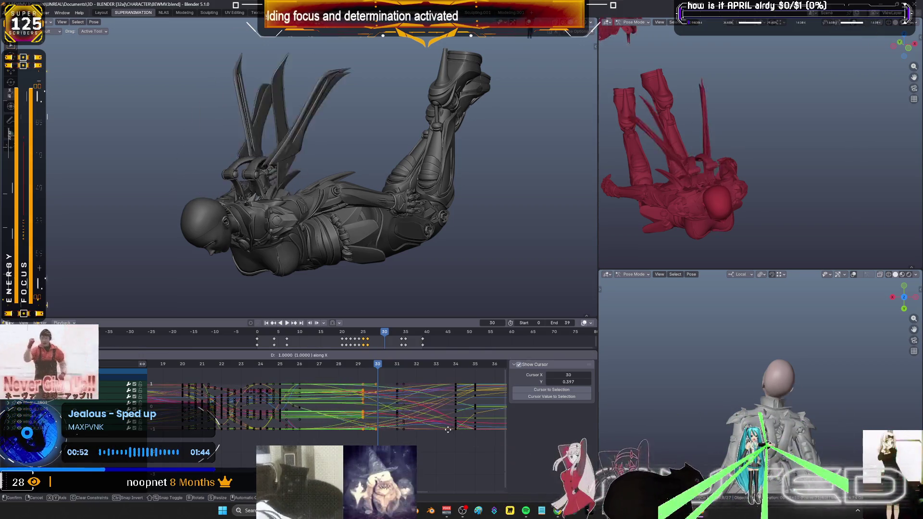
click(432, 433)
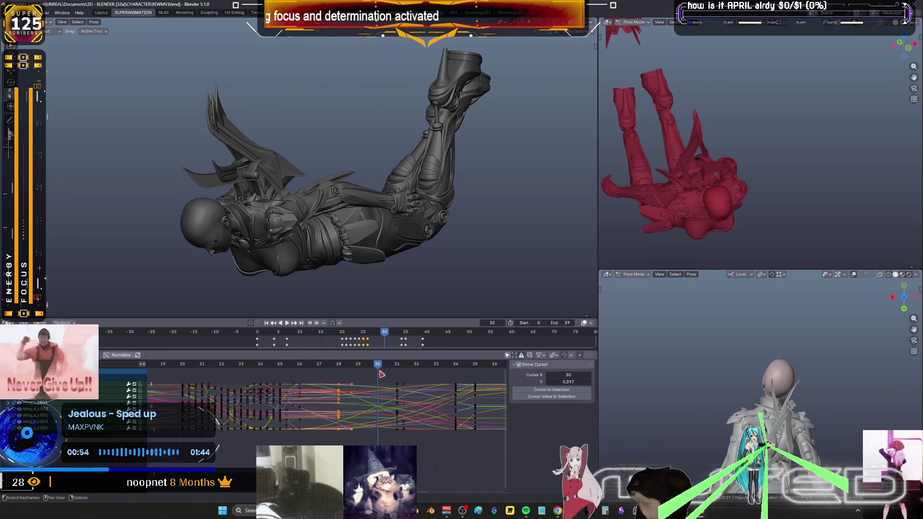
click(358, 367)
mouse_move(357, 368)
mouse_down()
mouse_move(318, 368)
mouse_move(381, 391)
mouse_up()
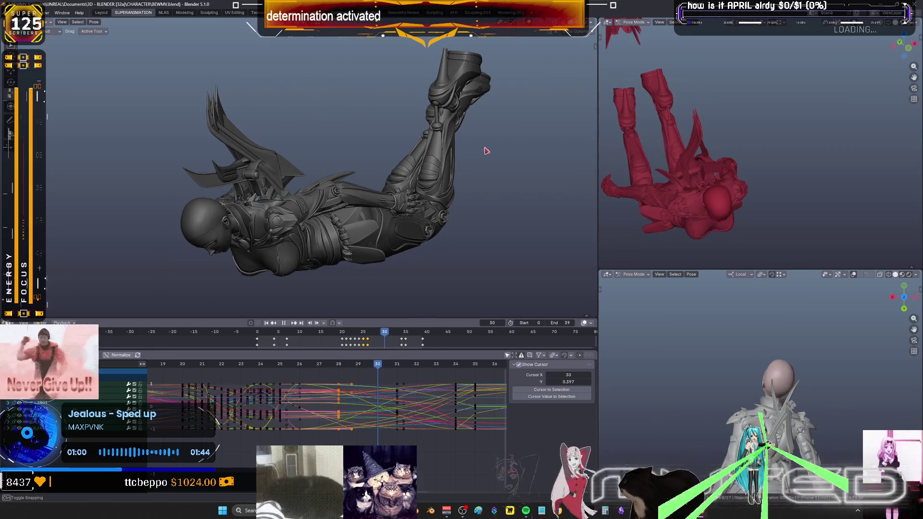
scroll(469, 150, up, 5)
mouse_move(457, 152)
middle_down()
mouse_move(383, 223)
mouse_move(435, 228)
mouse_move(423, 229)
mouse_move(371, 157)
mouse_move(404, 162)
middle_up()
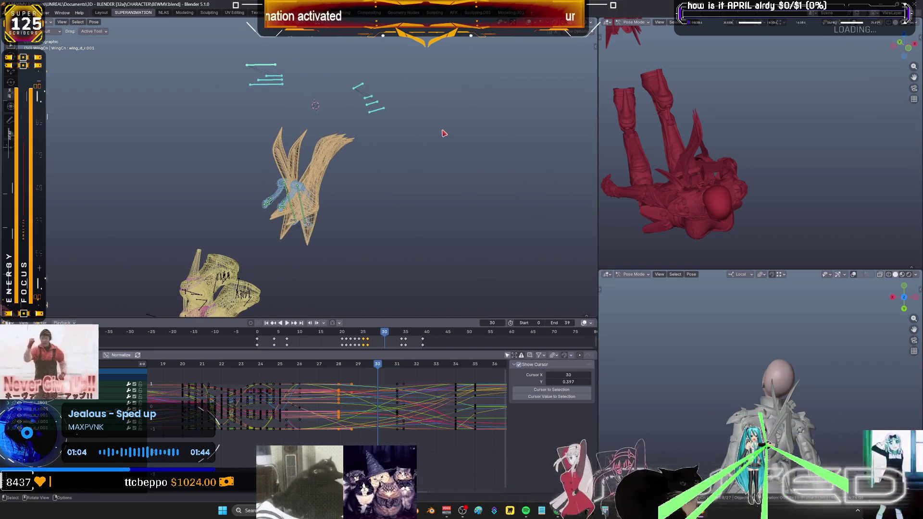
Apply a breakdown blend to the wing pose, go to frame 31 and rotate the clawed hand bones
key(shift+e)
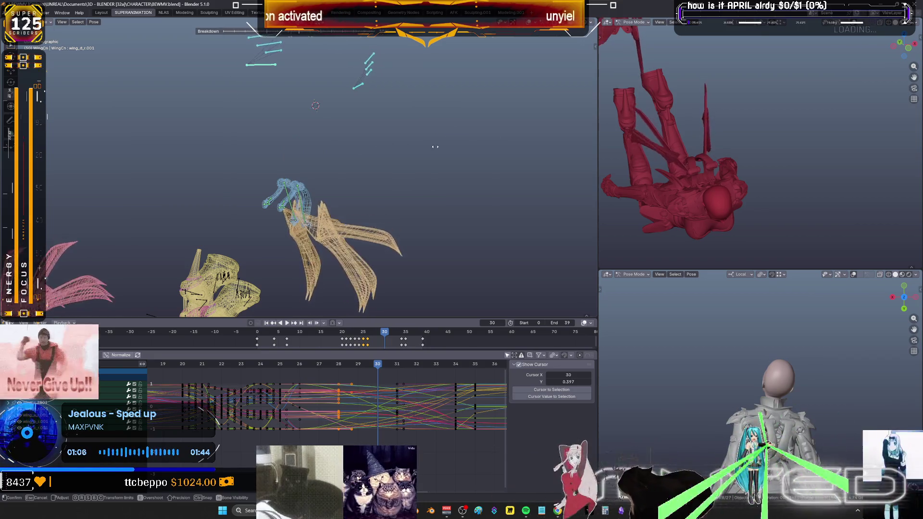
click(507, 151)
mouse_move(507, 151)
middle_down()
mouse_move(486, 199)
mouse_move(449, 166)
middle_up()
click(398, 365)
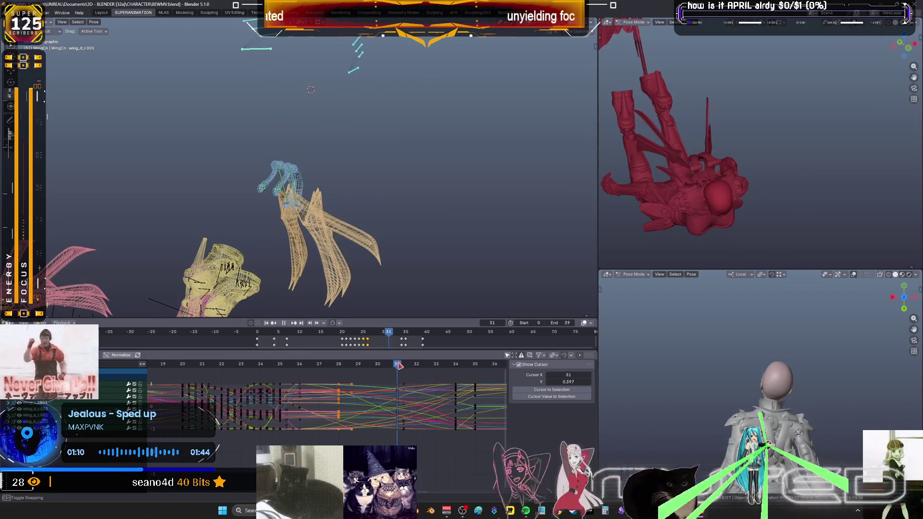
mouse_move(217, 274)
shift+middle_down()
mouse_move(241, 187)
mouse_move(356, 176)
shift+middle_up()
scroll(241, 187, up, 2)
scroll(242, 187, up, 2)
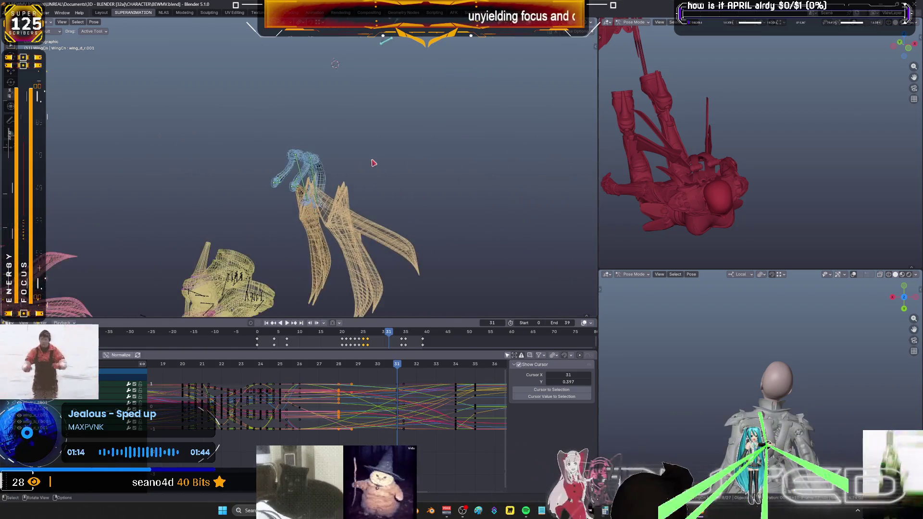
key(r)
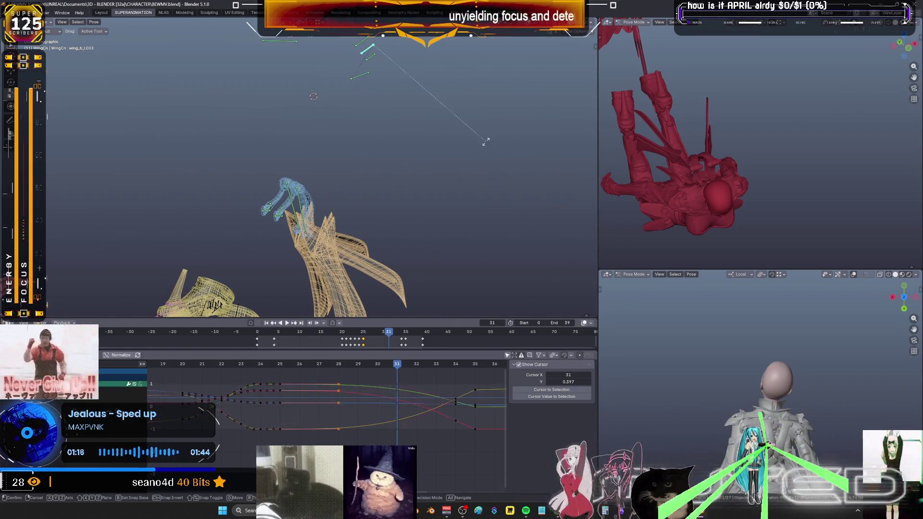
click(443, 217)
Show the wing in solid shading and expand its close-up view to fill the window
key(shift+z)
middle_drag(443, 217, 406, 181)
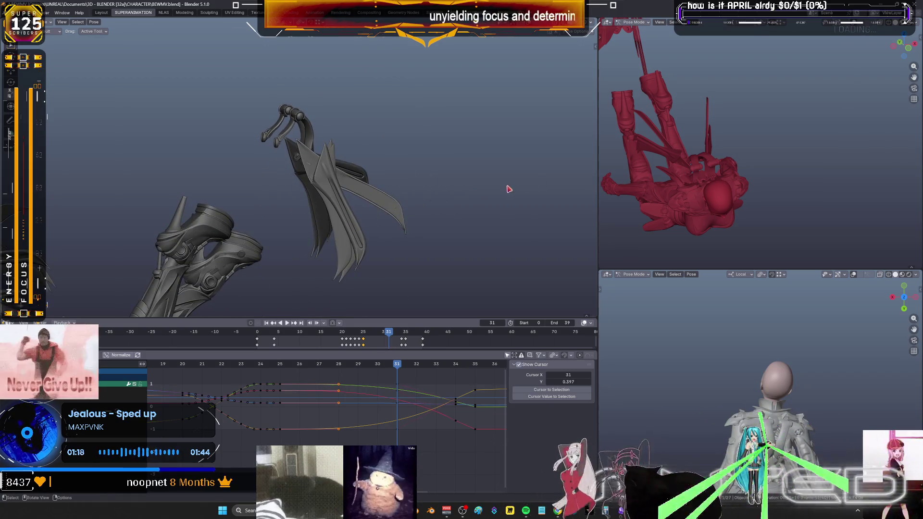
key(ctrl+space)
middle_drag(429, 249, 544, 237)
key(r)
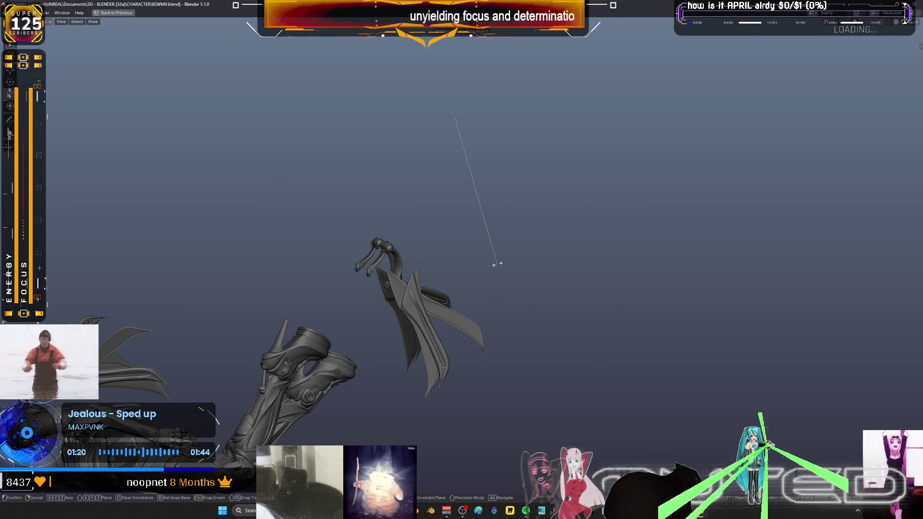
In wireframe, rotate a wing bone locked to one axis, then undo back to the earlier wing pose
key(shift+z)
shift+middle_drag(497, 264, 490, 310)
key(r)
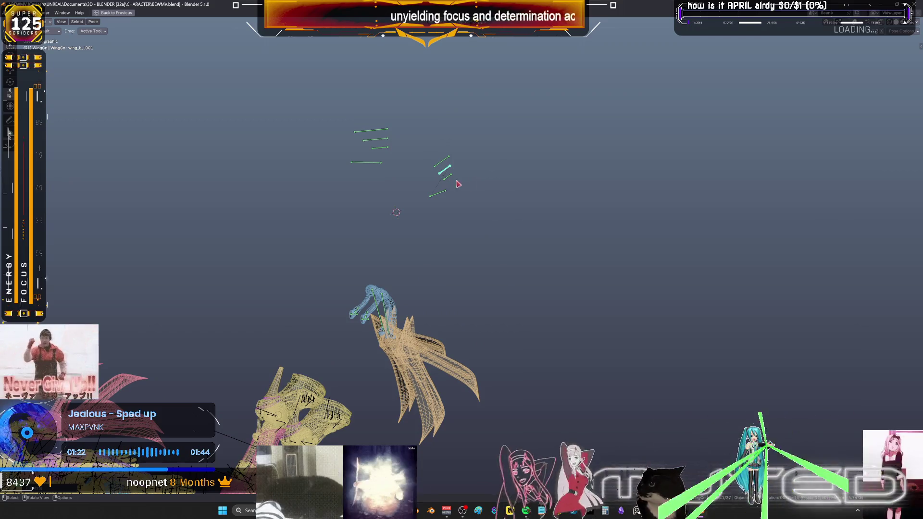
key(z)
key(z)
key(z)
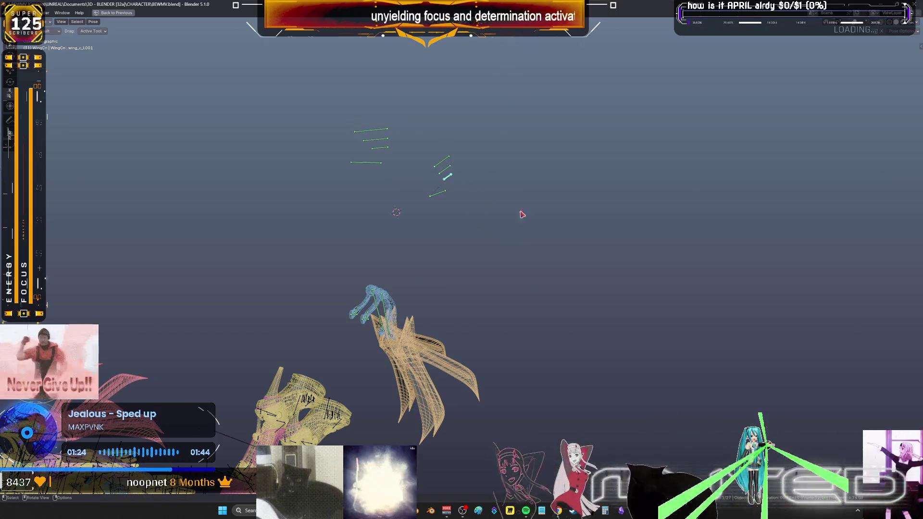
key(z)
key(z)
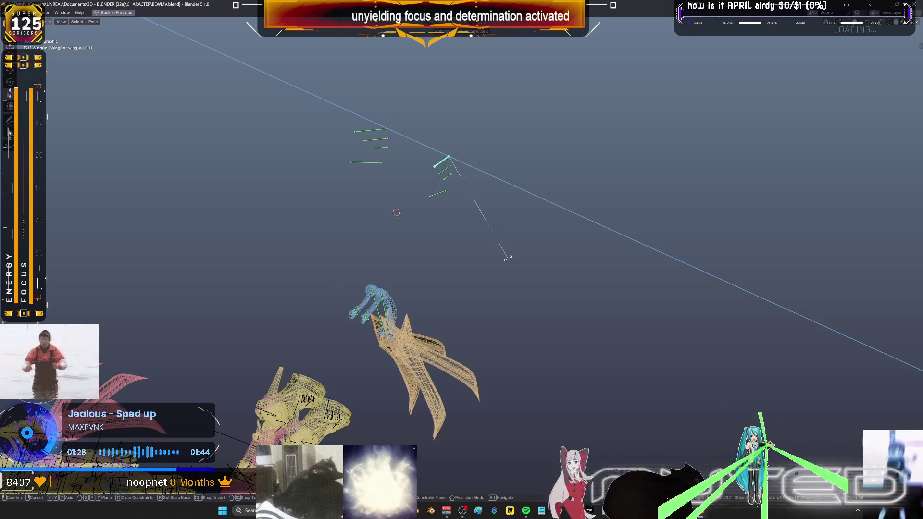
click(478, 220)
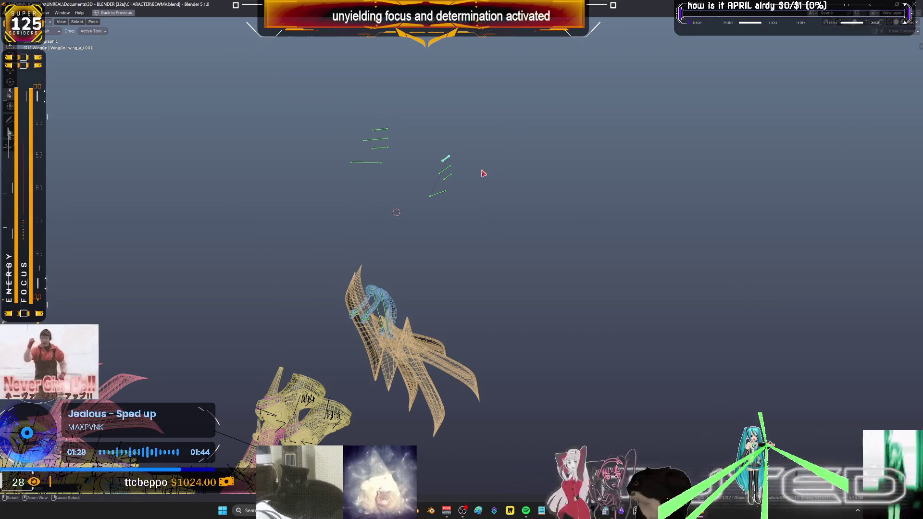
key(ctrl+z)
key(ctrl+z)
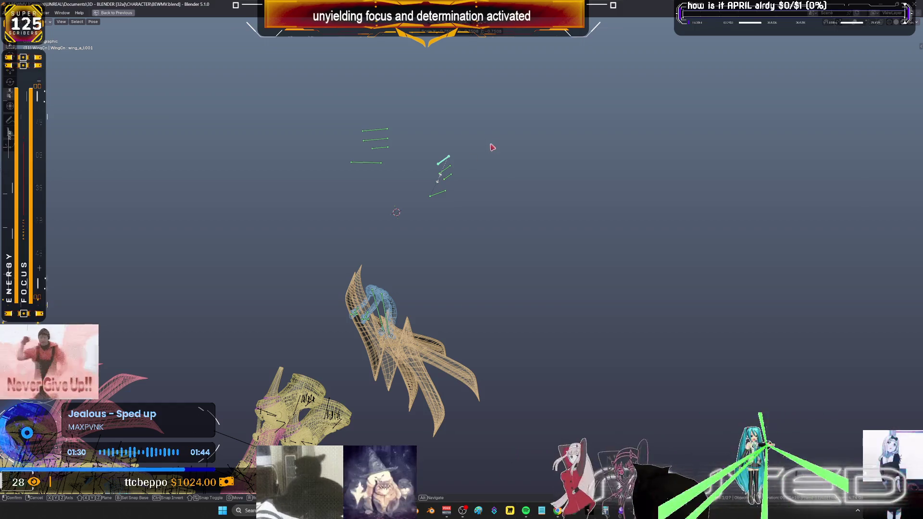
key(ctrl+z)
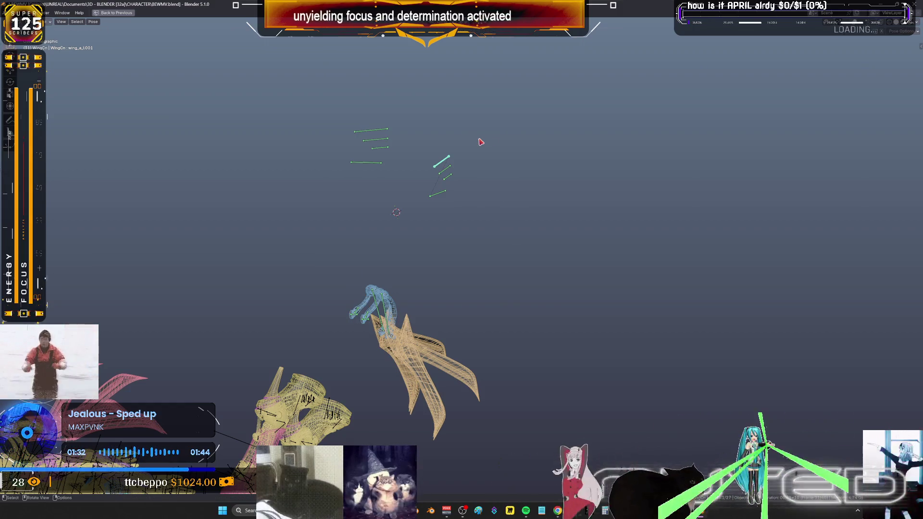
Box-select the right wing bones and dismiss the pop-up options without changes
mouse_move(481, 136)
mouse_down()
mouse_move(429, 185)
mouse_move(341, 109)
mouse_up()
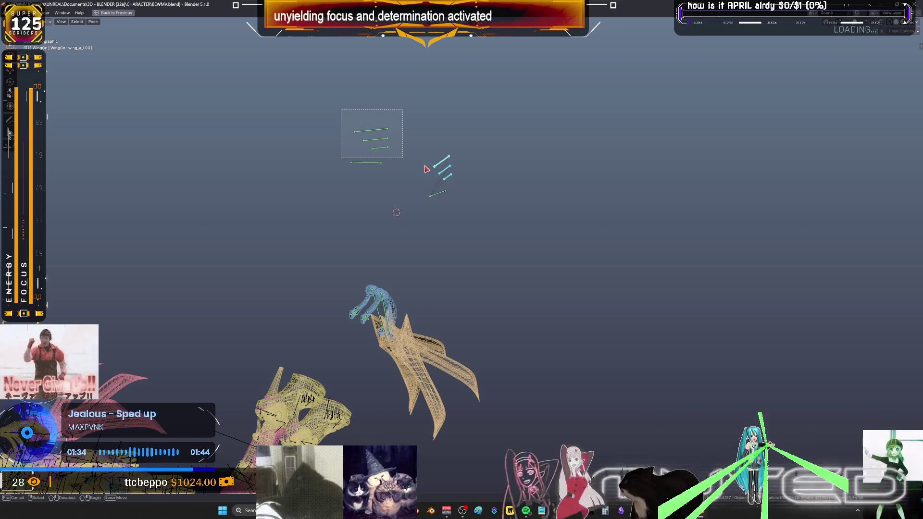
right_click(427, 169)
key(Escape)
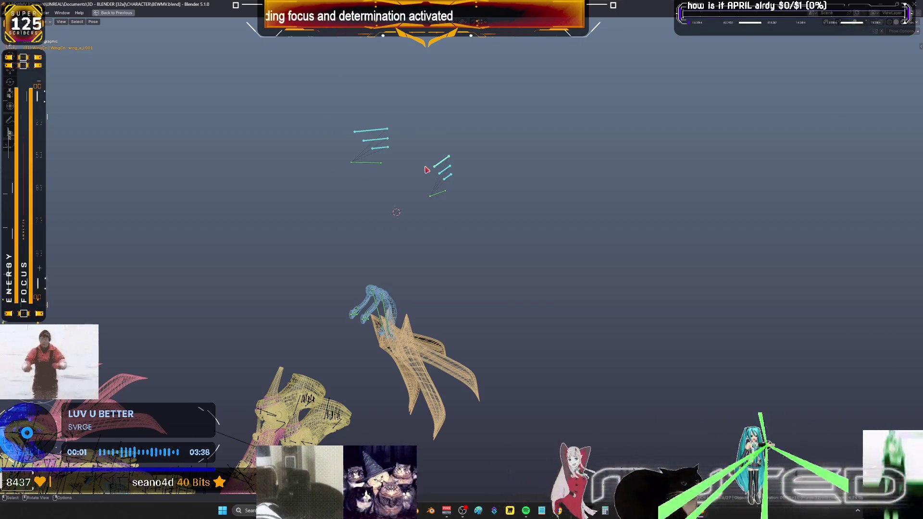
mouse_move(292, 238)
shift+middle_down()
mouse_move(421, 268)
mouse_move(424, 235)
shift+middle_up()
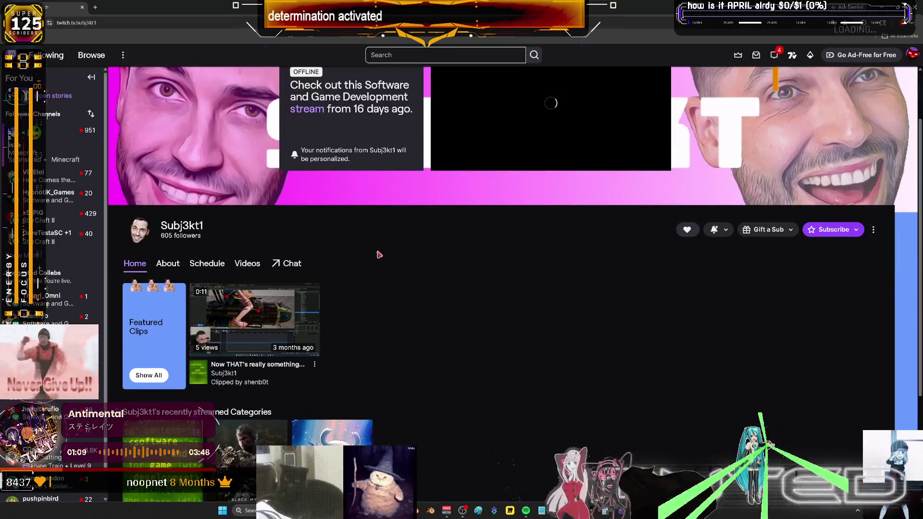
Open the channel's featured rigging clip, pause and rewind it, and check its More options list
click(291, 310)
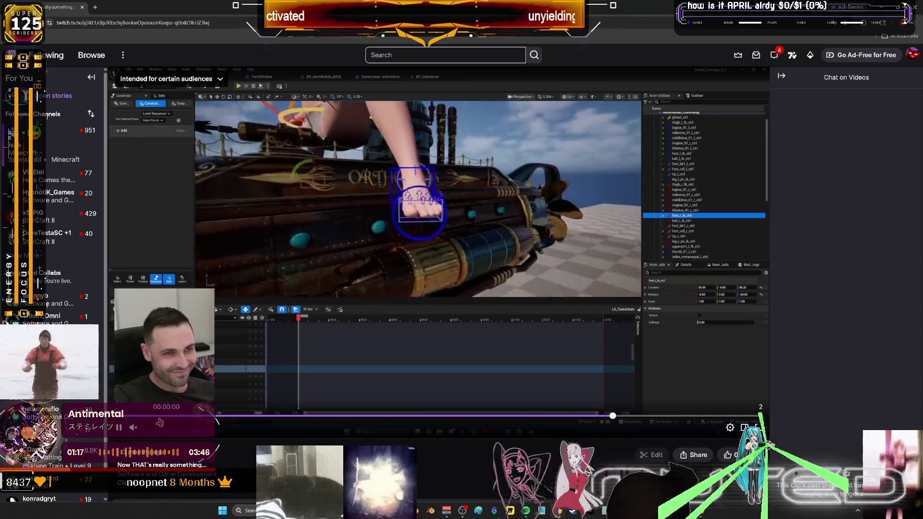
click(118, 427)
drag(616, 422, 371, 423)
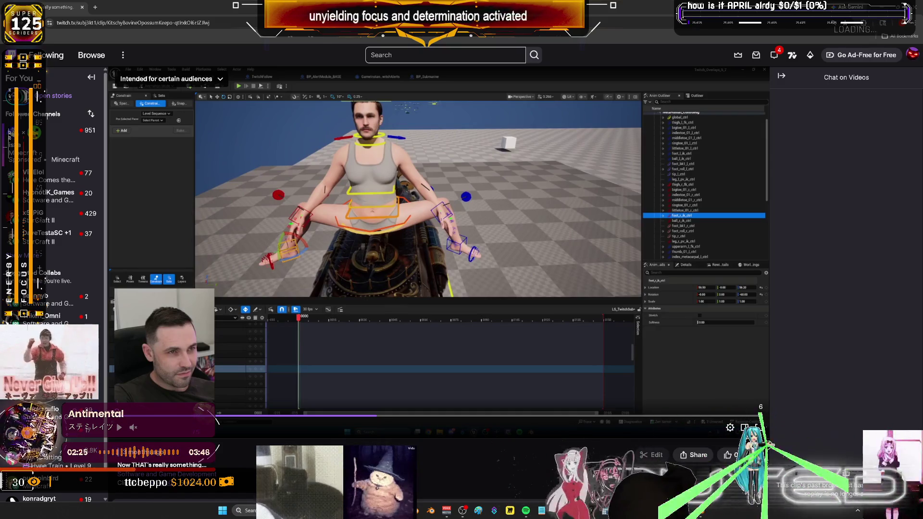
scroll(373, 397, down, 2)
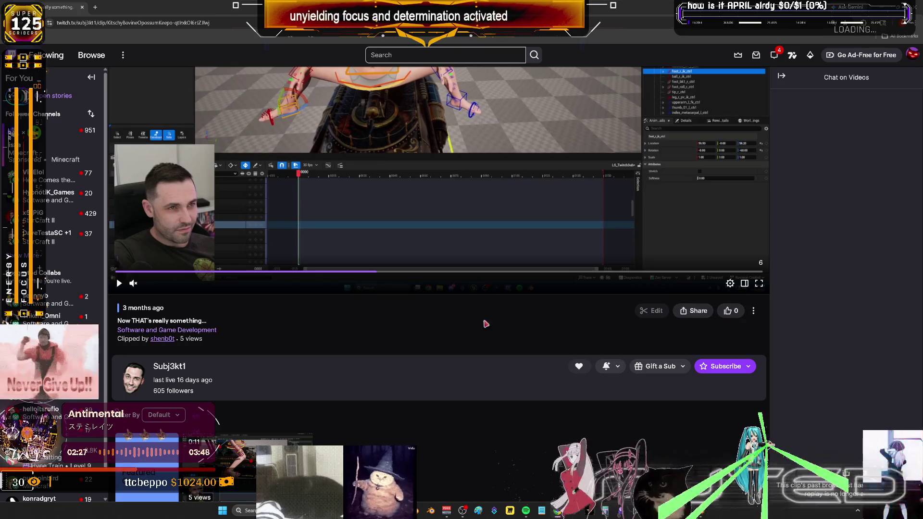
scroll(726, 309, up, 2)
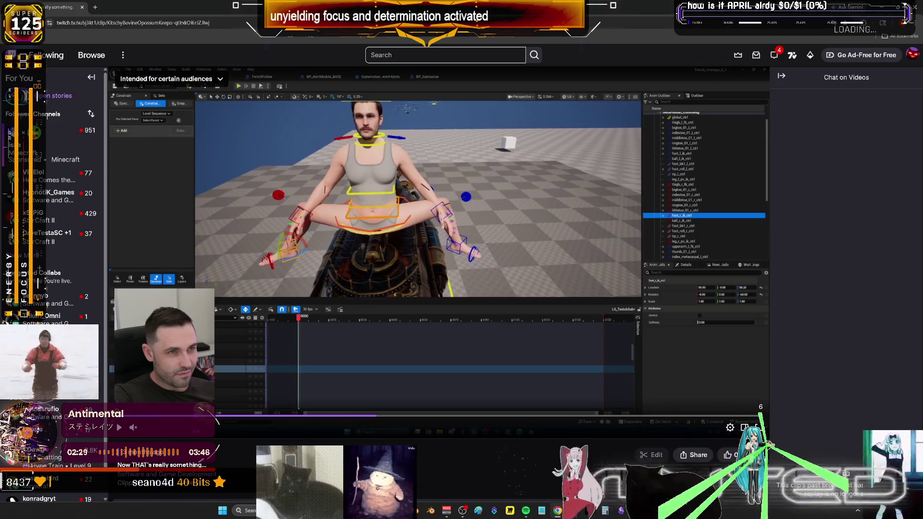
click(751, 455)
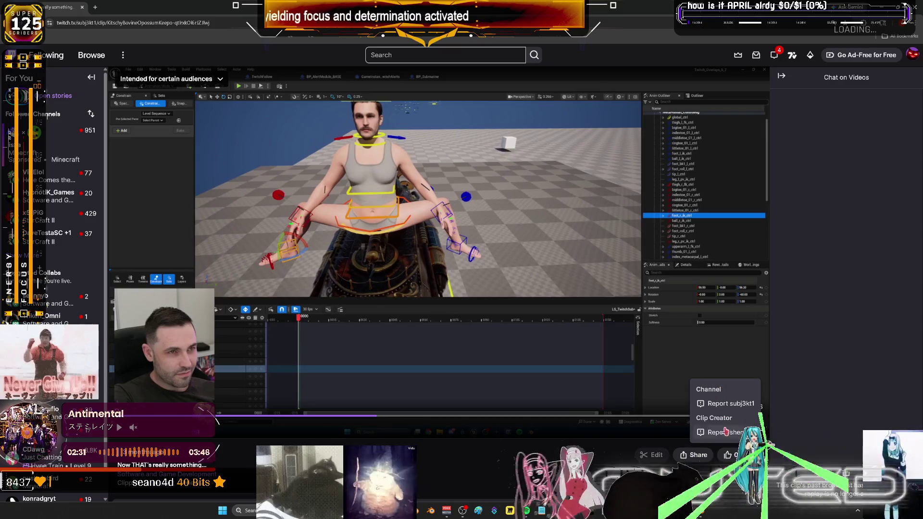
key(Escape)
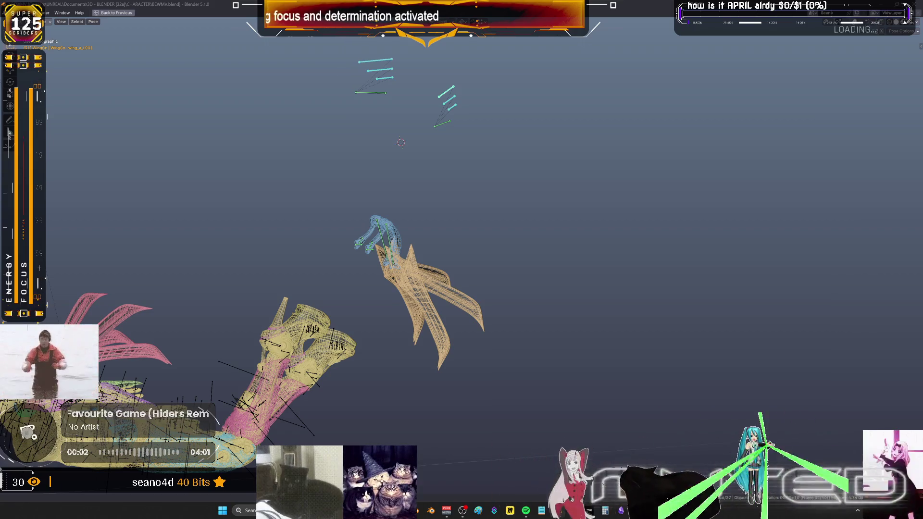
Orbit around the diving rig and switch it to plain grey solid shading, framed closer
middle_drag(432, 289, 462, 304)
middle_drag(461, 260, 491, 239)
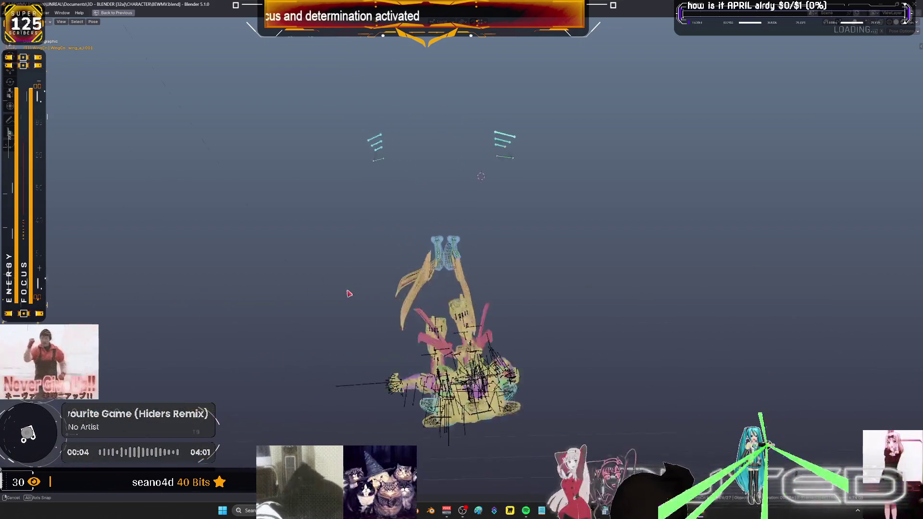
mouse_move(314, 254)
middle_down()
mouse_move(365, 261)
mouse_move(353, 274)
mouse_move(317, 258)
mouse_move(365, 246)
mouse_move(348, 296)
mouse_move(369, 266)
mouse_move(301, 291)
mouse_move(370, 269)
middle_up()
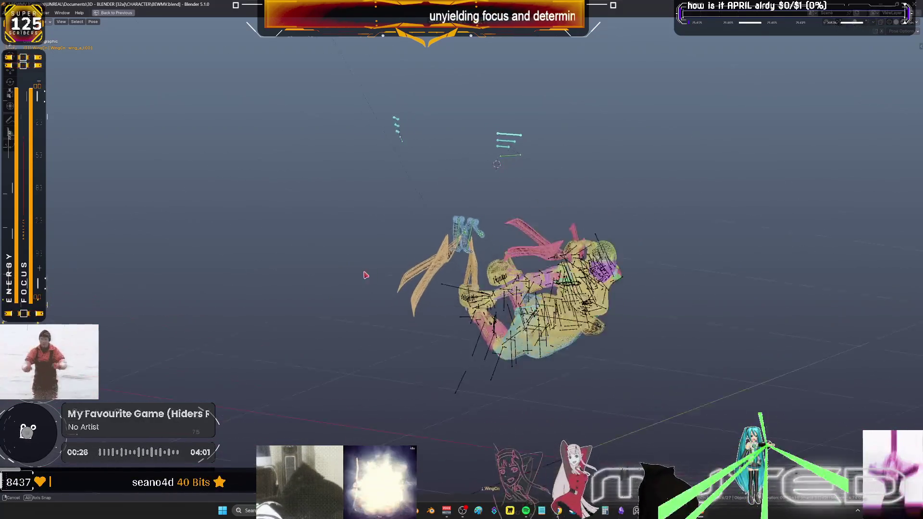
mouse_move(370, 270)
middle_down()
mouse_move(386, 266)
mouse_move(221, 298)
middle_up()
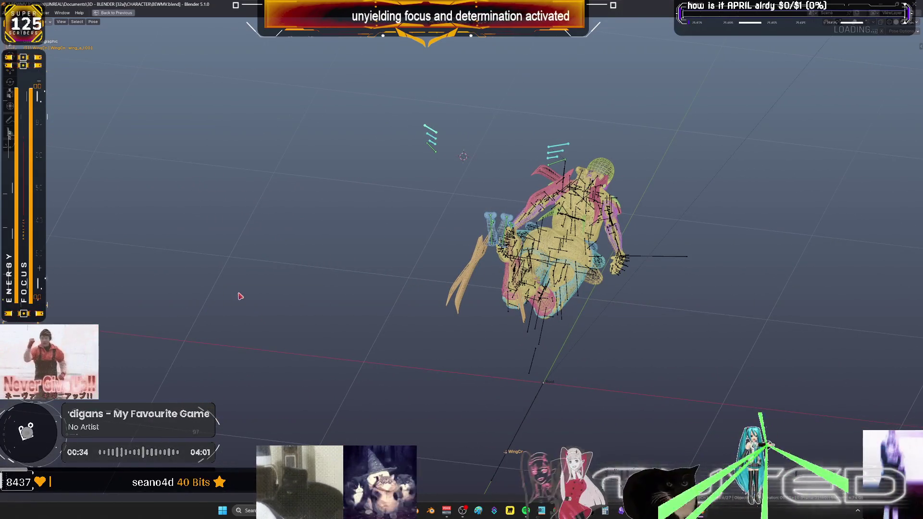
mouse_move(241, 296)
middle_down()
mouse_move(394, 245)
mouse_move(311, 260)
middle_up()
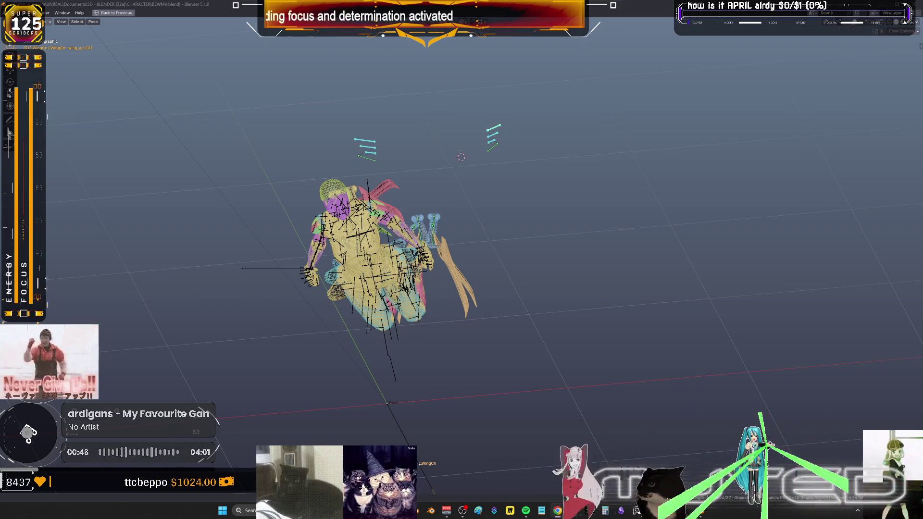
key(shift+alt+z)
middle_drag(376, 281, 401, 292)
key(KP_Decimal)
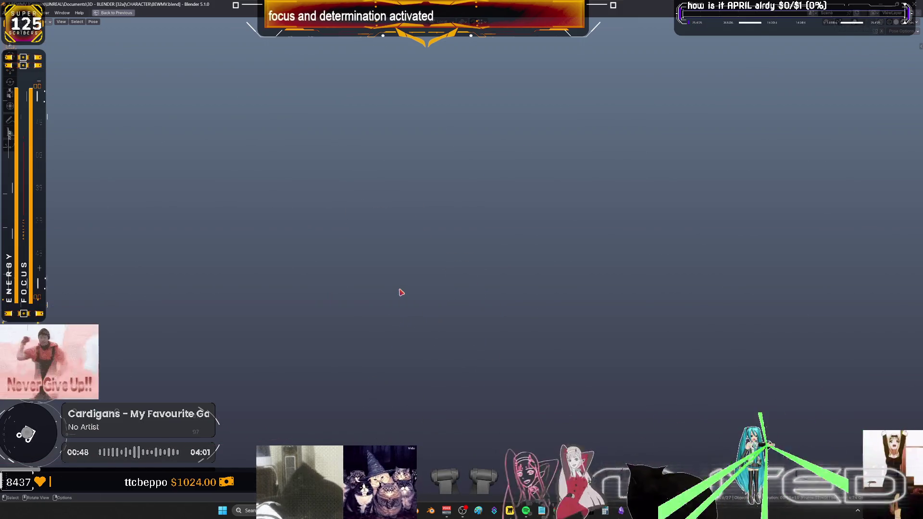
scroll(506, 386, down, 3)
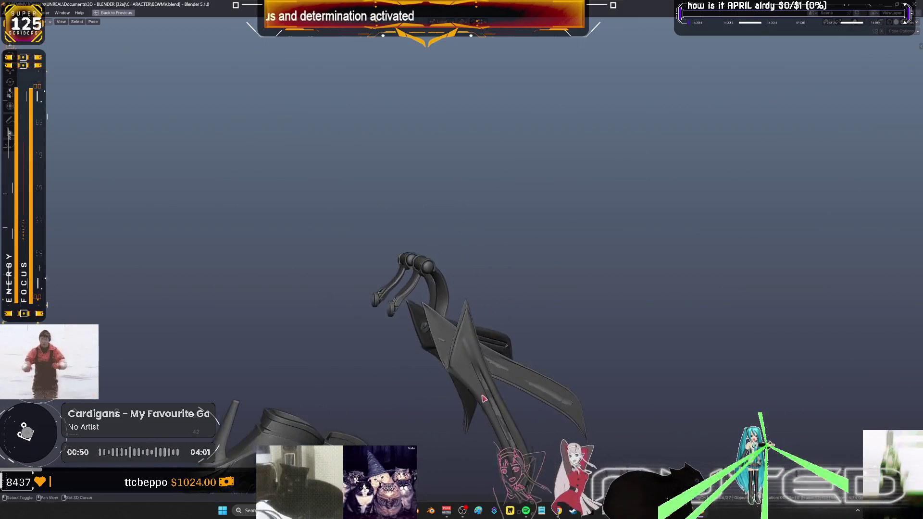
Orbit to a side view of the whole diving character and start a Win+Shift+S screen snip
middle_drag(547, 392, 504, 324)
mouse_move(604, 262)
middle_down()
mouse_move(352, 308)
mouse_move(708, 270)
mouse_move(854, 343)
mouse_move(642, 337)
middle_up()
scroll(508, 289, down, 2)
scroll(517, 304, up, 5)
scroll(518, 304, down, 5)
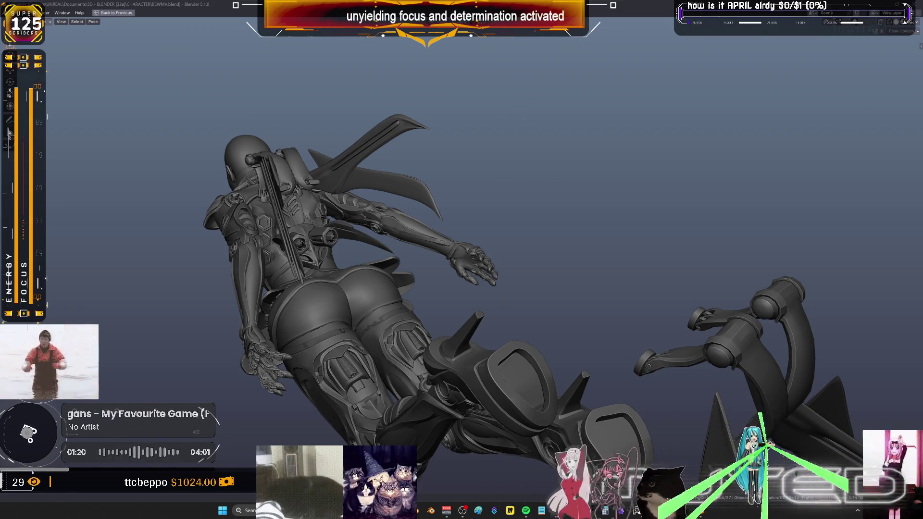
middle_drag(462, 288, 520, 274)
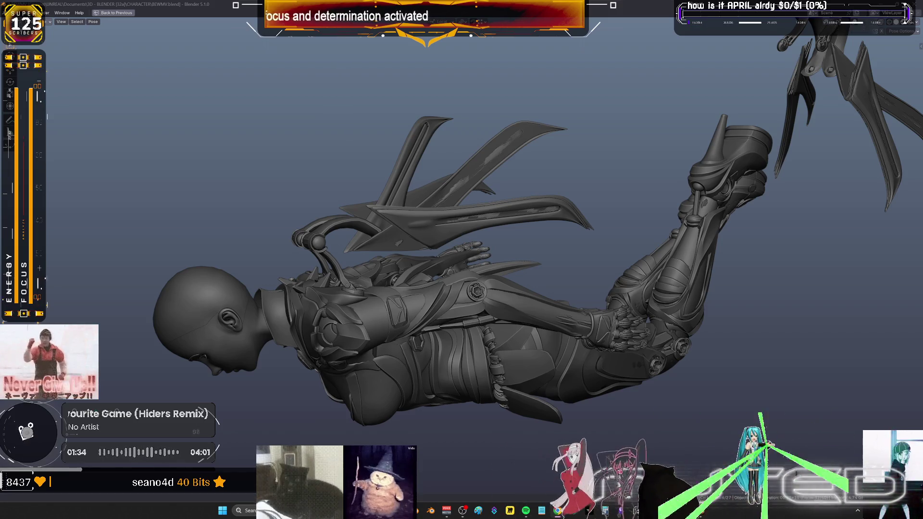
key(super+shift+s)
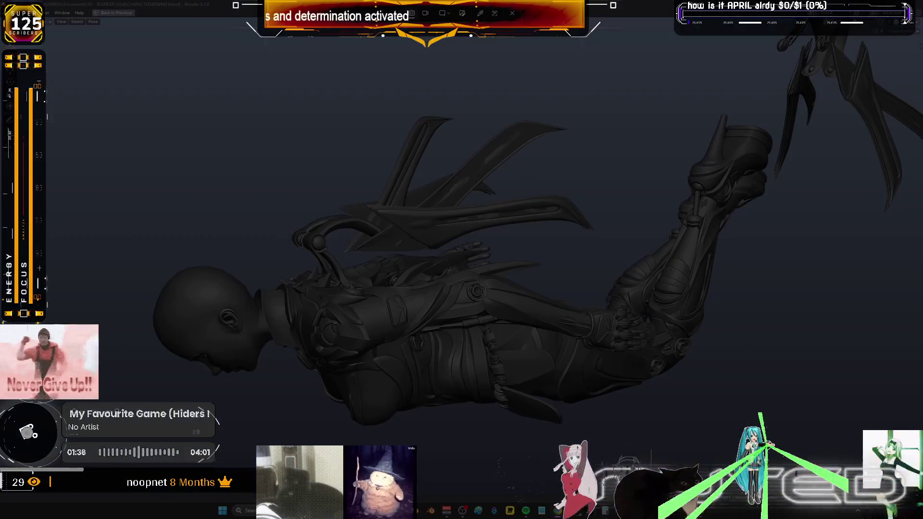
Paste the new chat screenshot beneath the chat-message column, then bring the wing-animation flowchart into view
key(Escape)
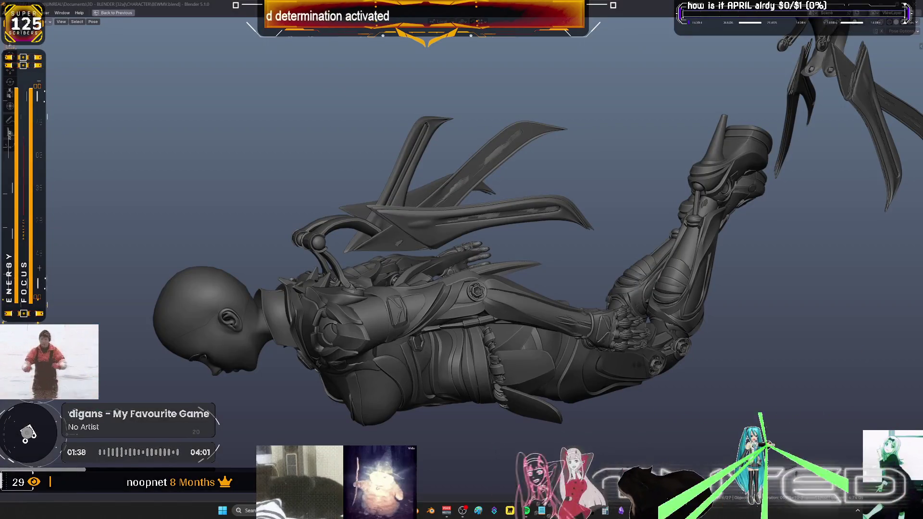
key(alt+Tab)
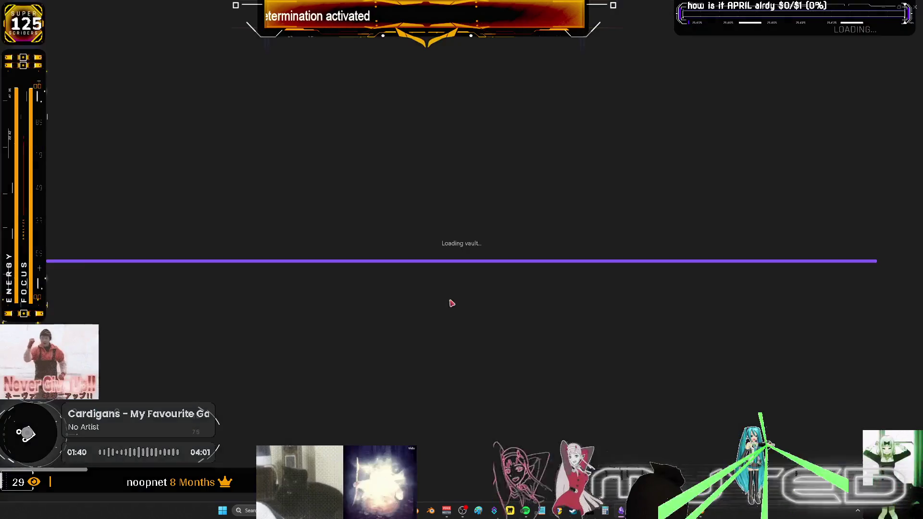
scroll(465, 279, down, 3)
scroll(469, 268, down, 3)
scroll(654, 218, down, 2)
scroll(716, 188, down, 2)
scroll(275, 237, down, 3)
scroll(362, 257, up, 3)
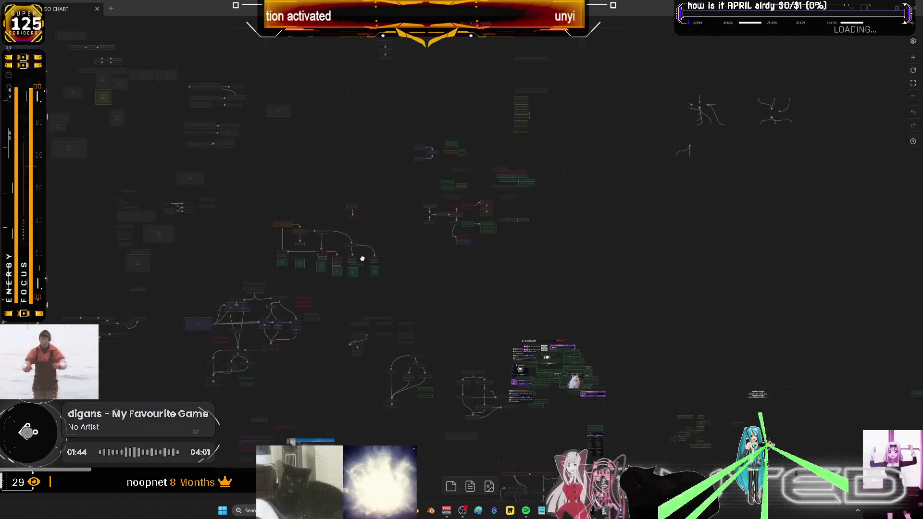
scroll(497, 229, down, 3)
scroll(497, 229, up, 2)
scroll(469, 264, up, 3)
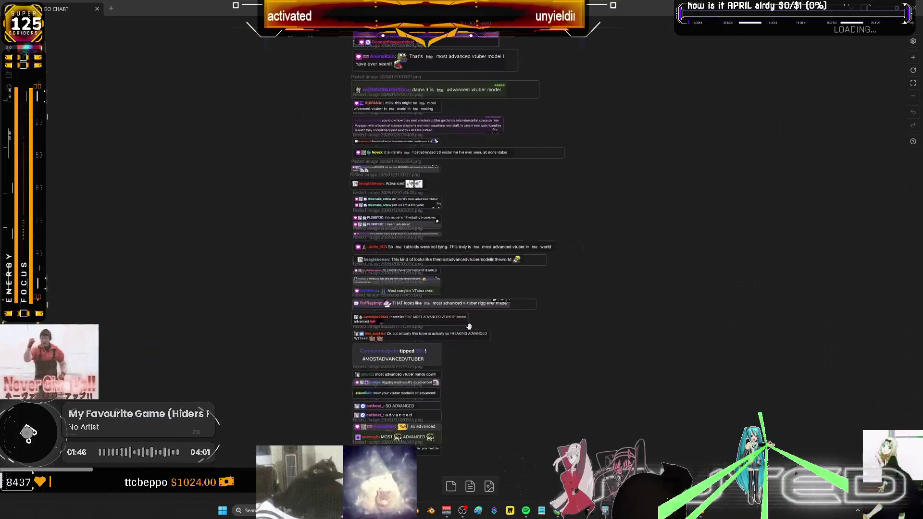
scroll(470, 324, up, 3)
scroll(522, 207, up, 2)
scroll(523, 207, down, 2)
key(ctrl+v)
drag(565, 286, 431, 239)
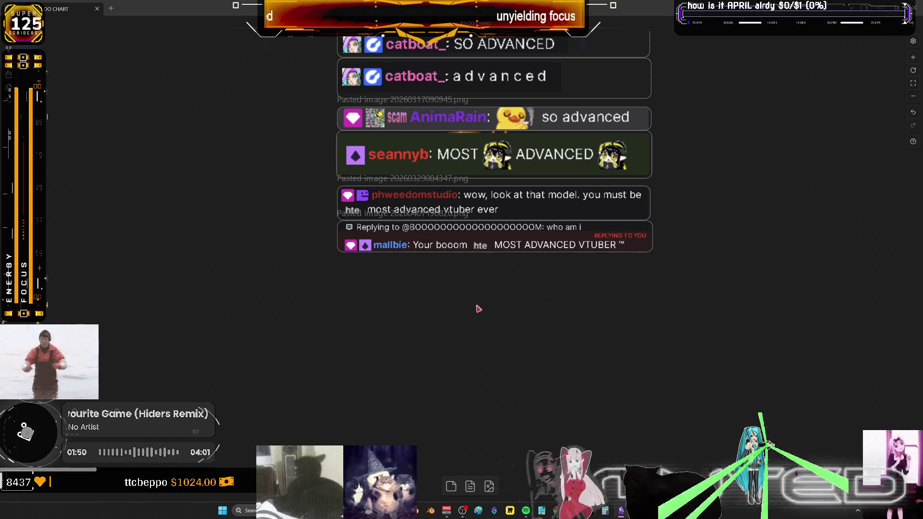
scroll(556, 307, down, 2)
scroll(563, 320, down, 1)
scroll(556, 324, up, 1)
scroll(556, 323, down, 2)
scroll(563, 345, down, 2)
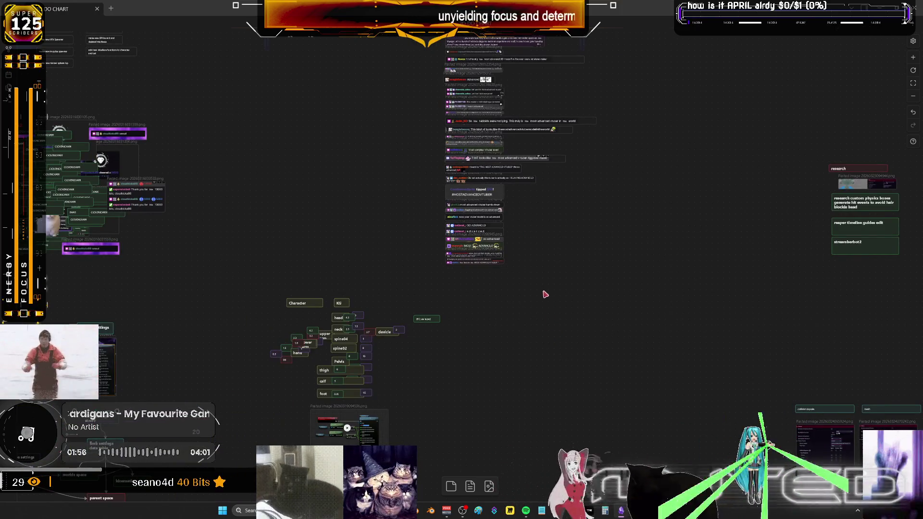
mouse_move(428, 134)
mouse_down()
mouse_move(371, 200)
mouse_move(284, 238)
mouse_move(404, 216)
mouse_move(446, 235)
mouse_move(781, 236)
mouse_move(373, 220)
mouse_move(171, 256)
mouse_move(288, 259)
mouse_move(433, 241)
mouse_move(404, 269)
mouse_move(455, 274)
mouse_move(462, 214)
mouse_move(474, 207)
mouse_up()
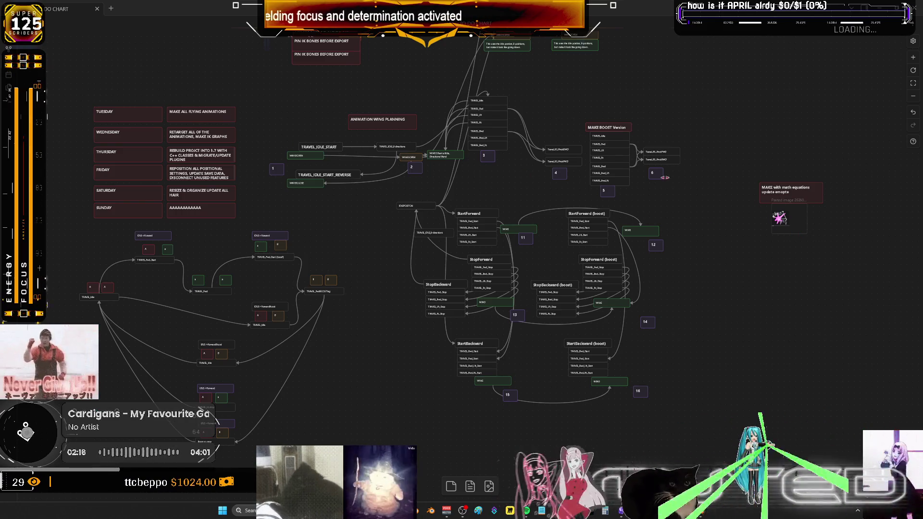
scroll(779, 218, right, 5)
scroll(519, 272, right, 5)
scroll(520, 272, right, 5)
scroll(549, 234, right, 5)
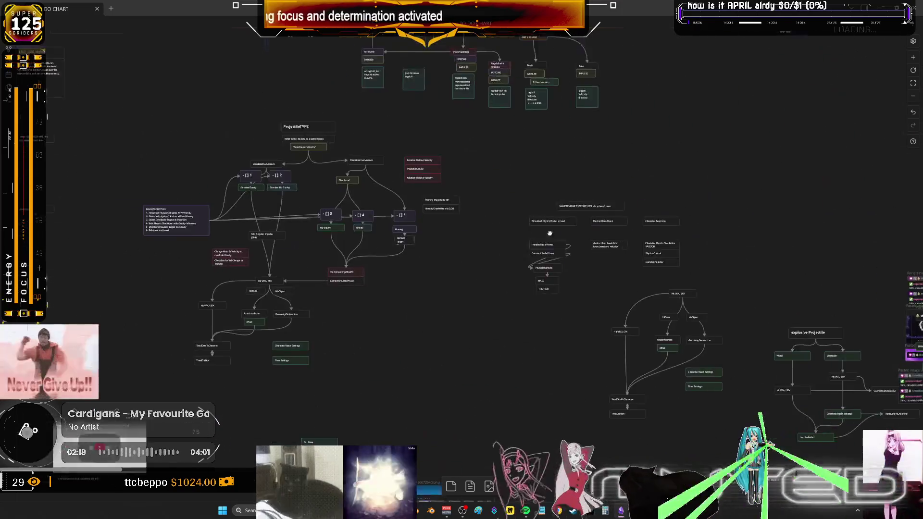
scroll(546, 206, right, 5)
scroll(639, 216, right, 5)
scroll(372, 225, left, 2)
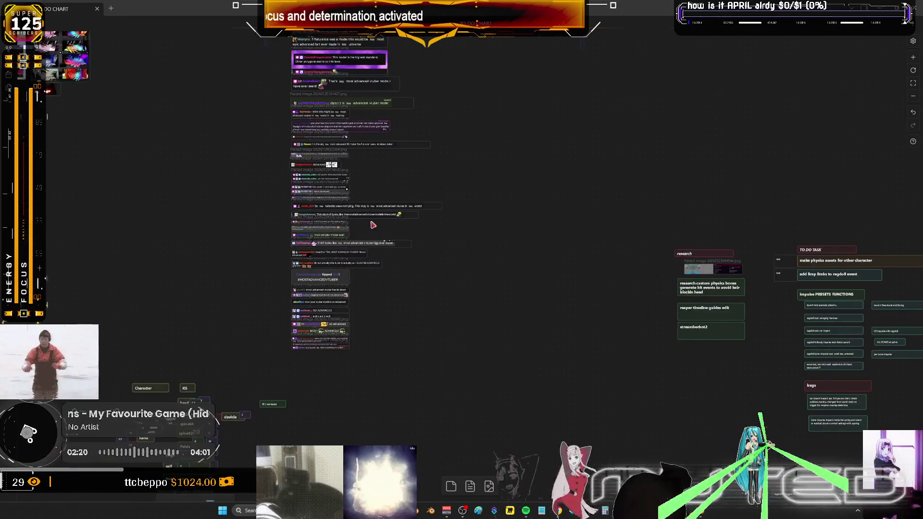
ctrl+scroll(372, 224, up, 3)
ctrl+scroll(513, 188, up, 3)
ctrl+scroll(497, 166, up, 3)
ctrl+scroll(488, 142, up, 5)
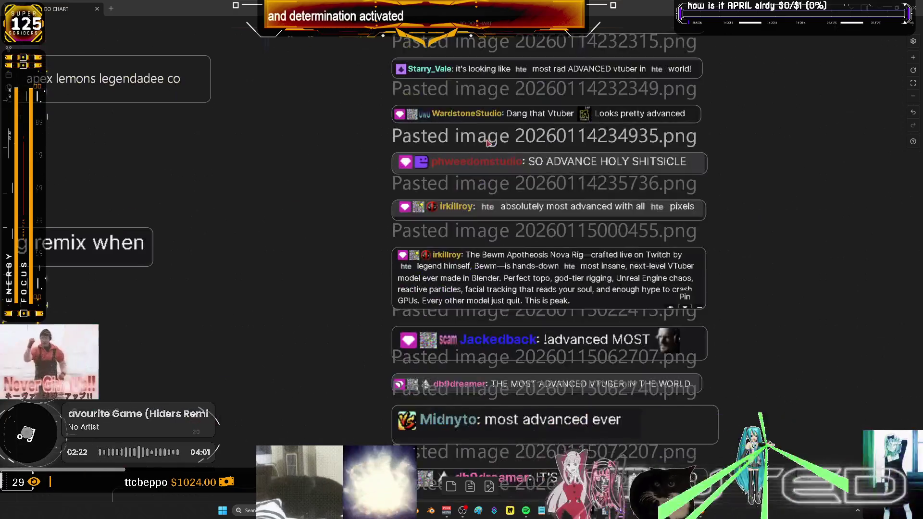
ctrl+scroll(463, 259, down, 2)
scroll(507, 227, down, 2)
scroll(503, 195, down, 3)
scroll(501, 163, down, 3)
scroll(498, 130, down, 3)
scroll(495, 97, up, 2)
drag(495, 145, 711, 150)
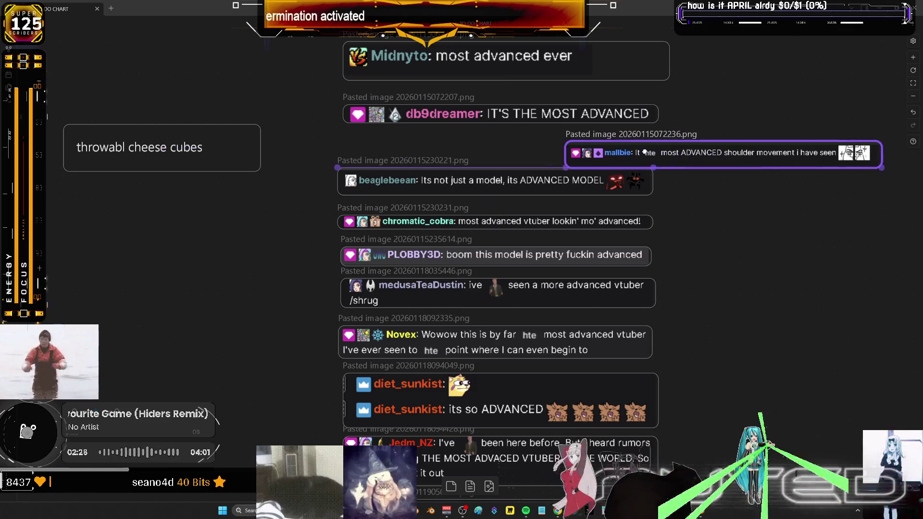
scroll(548, 181, down, 2)
scroll(543, 185, down, 5)
scroll(543, 185, down, 5)
scroll(541, 188, down, 1)
drag(519, 173, 858, 172)
scroll(591, 204, down, 3)
scroll(591, 203, down, 3)
scroll(591, 204, up, 3)
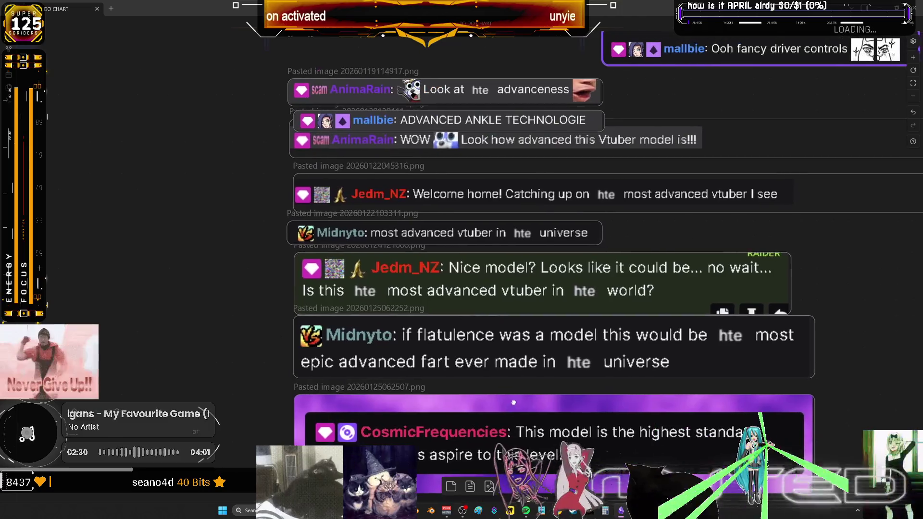
drag(513, 190, 402, 309)
Move the ADVANCED ANKLE TECHNOLOGIE and reply screenshots right of the chat column into one stacked group
drag(365, 210, 666, 200)
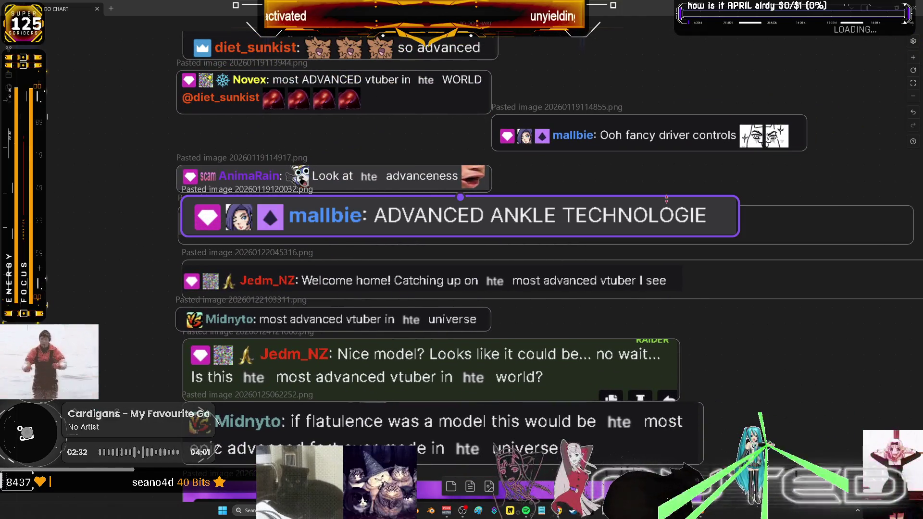
drag(376, 213, 664, 209)
scroll(397, 264, down, 3)
scroll(398, 263, down, 3)
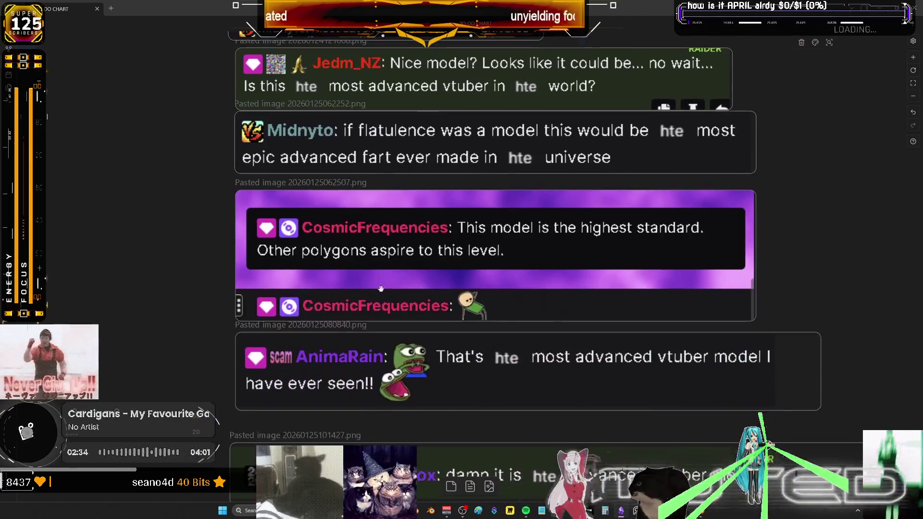
scroll(397, 264, down, 3)
scroll(398, 263, down, 3)
scroll(398, 264, up, 3)
ctrl+scroll(404, 261, down, 2)
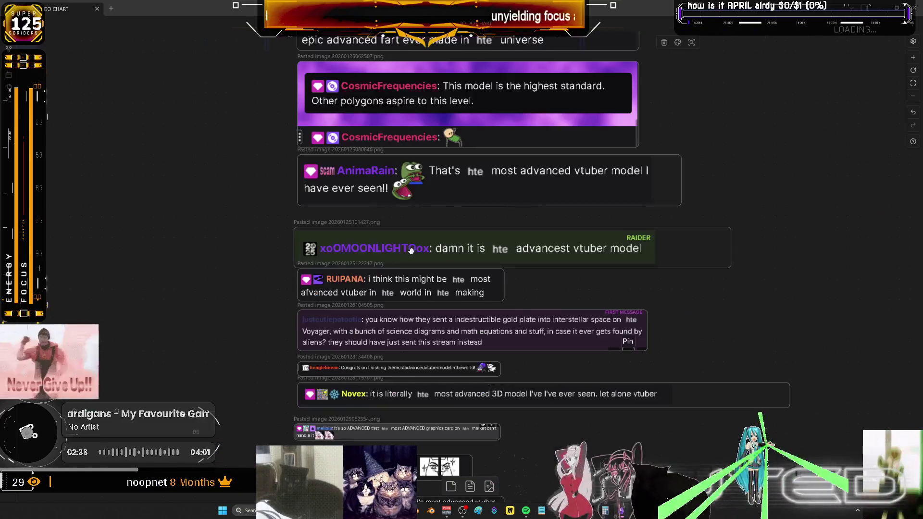
scroll(428, 257, down, 1)
scroll(428, 257, down, 3)
scroll(404, 126, down, 2)
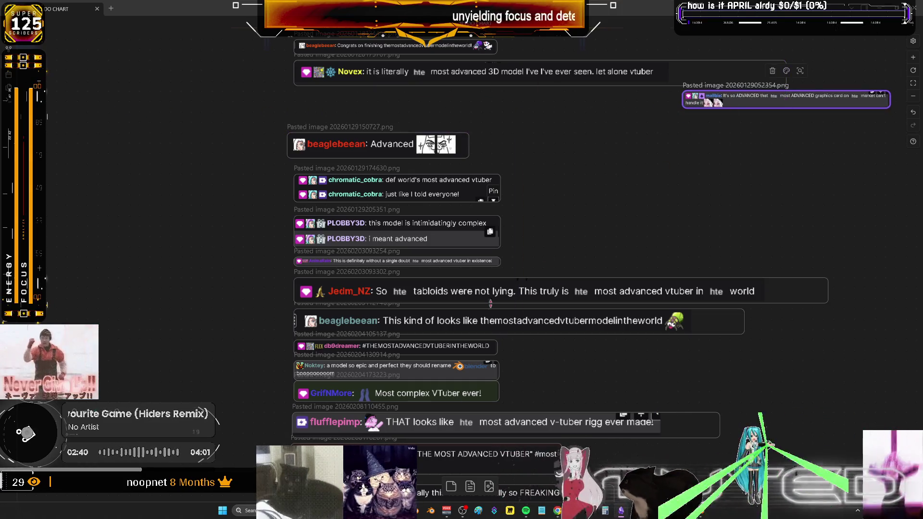
scroll(361, 108, down, 2)
scroll(433, 111, down, 3)
scroll(386, 322, down, 2)
scroll(476, 282, down, 2)
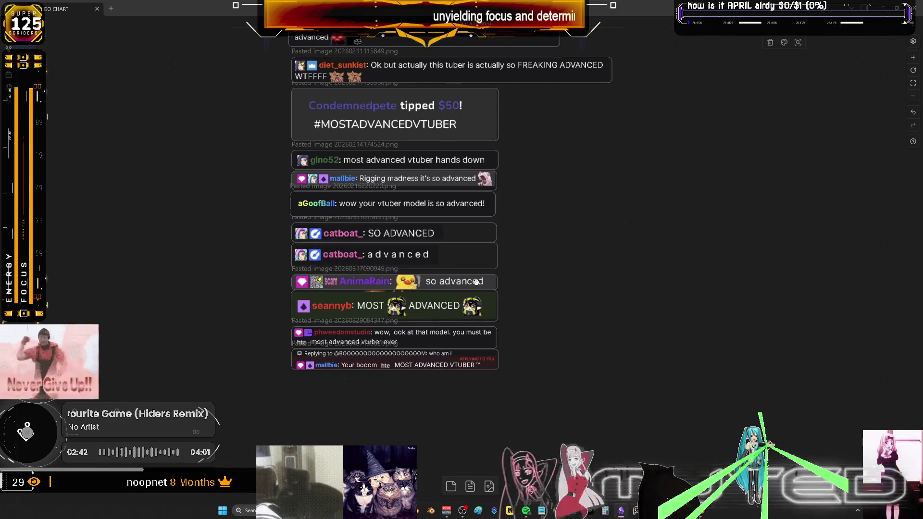
drag(395, 367, 707, 108)
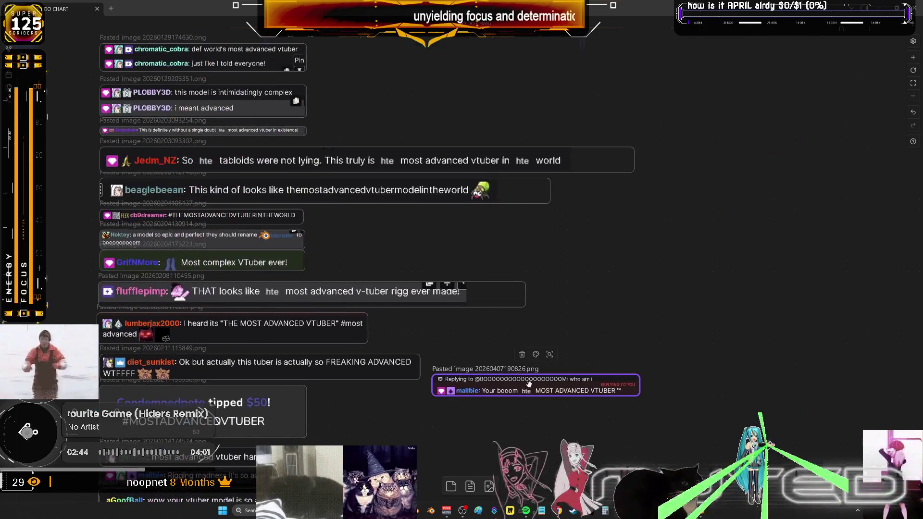
scroll(462, 217, up, 5)
scroll(577, 216, up, 5)
mouse_move(610, 379)
mouse_down()
mouse_move(551, 367)
mouse_move(639, 73)
mouse_up()
click(616, 302)
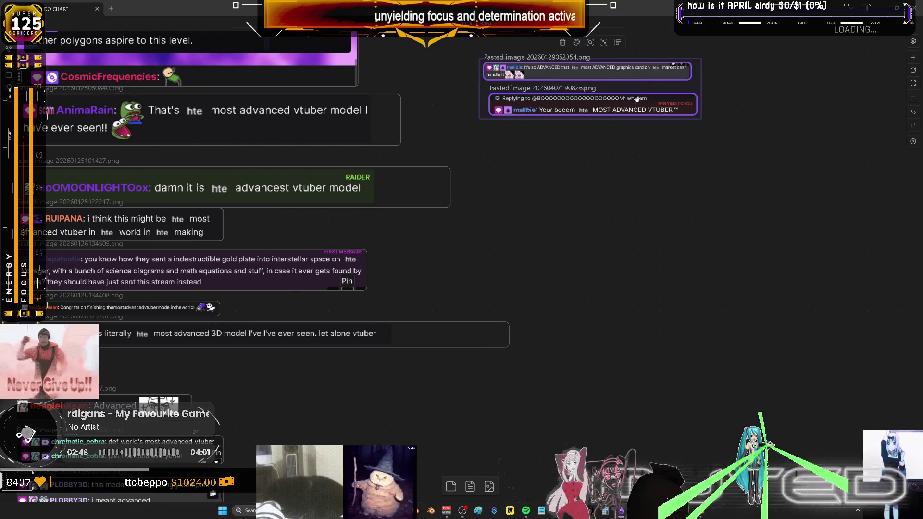
scroll(639, 74, up, 5)
drag(430, 395, 596, 140)
scroll(596, 141, up, 2)
mouse_move(303, 269)
mouse_down()
mouse_move(685, 186)
mouse_move(764, 196)
mouse_up()
drag(271, 230, 767, 317)
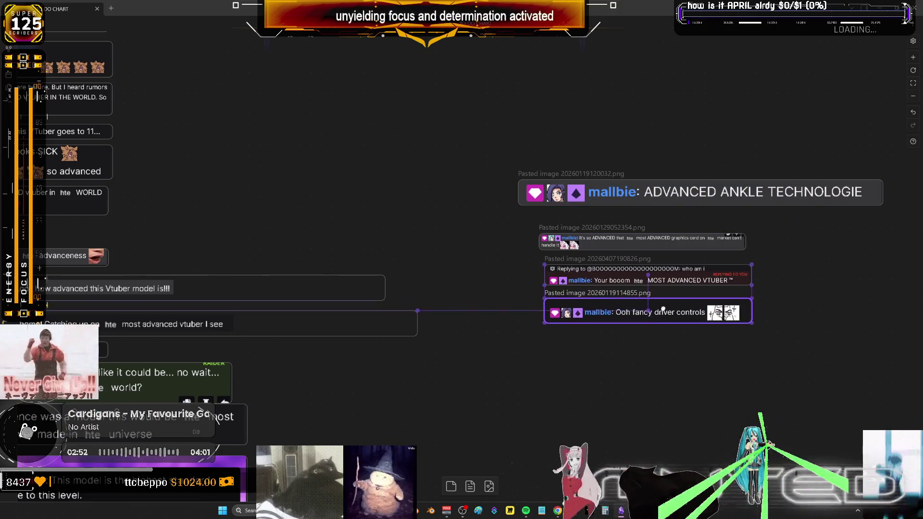
scroll(505, 289, up, 3)
scroll(361, 216, up, 1)
mouse_move(280, 149)
mouse_down()
mouse_move(726, 359)
mouse_move(711, 390)
mouse_up()
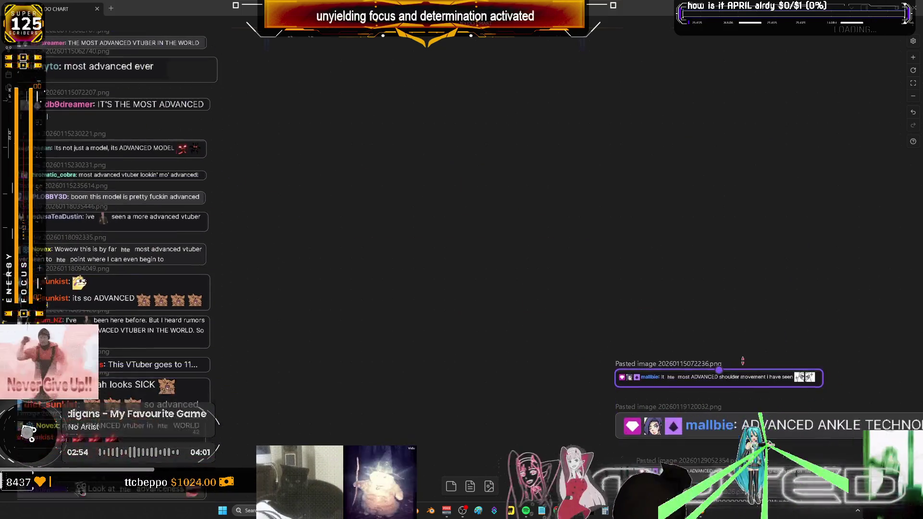
scroll(649, 346, down, 3)
ctrl+scroll(556, 295, up, 2)
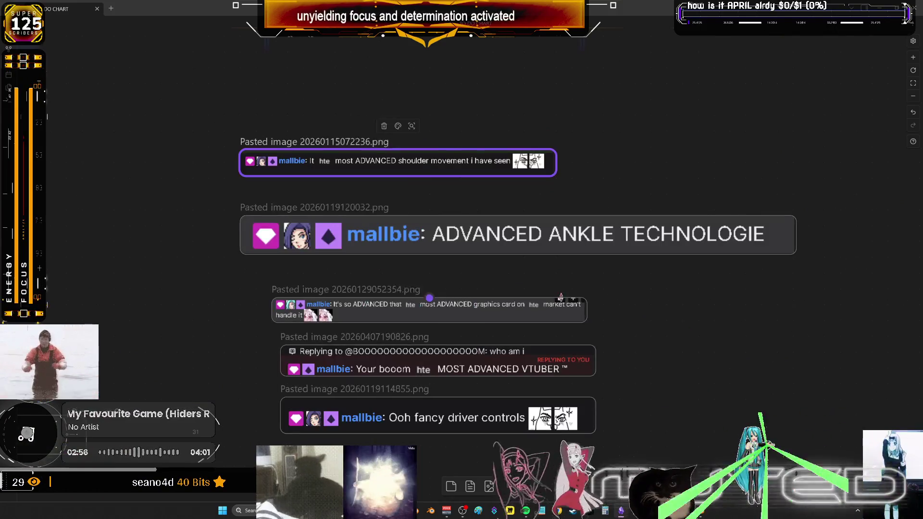
scroll(556, 295, up, 1)
mouse_move(531, 301)
middle_down()
mouse_move(516, 183)
mouse_move(599, 161)
mouse_move(677, 163)
mouse_move(680, 189)
mouse_move(608, 178)
middle_up()
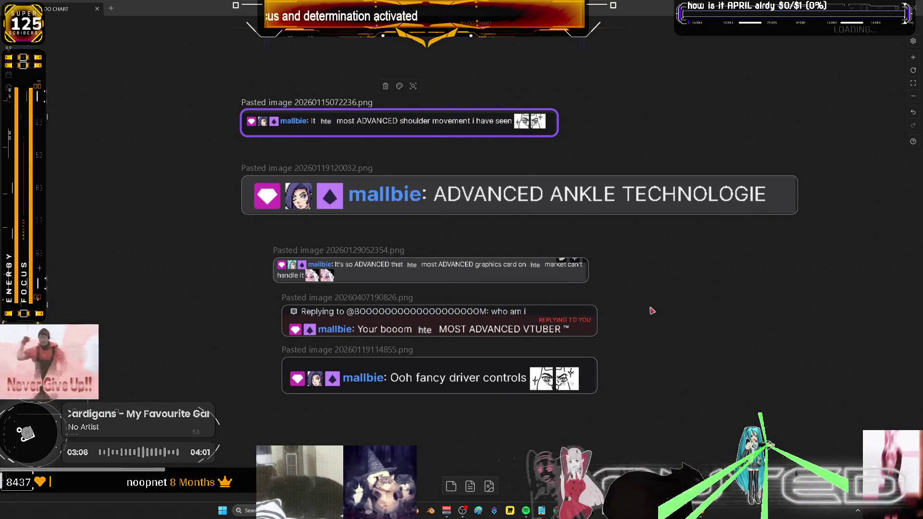
scroll(651, 311, down, 5)
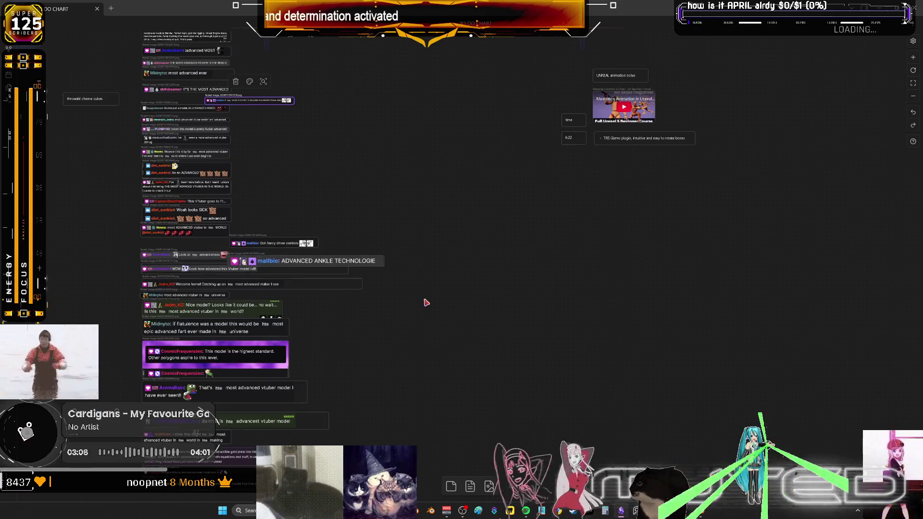
Bring the diet_sunkist song-remix chat image into view and nudge it slightly lower
middle_drag(359, 299, 549, 211)
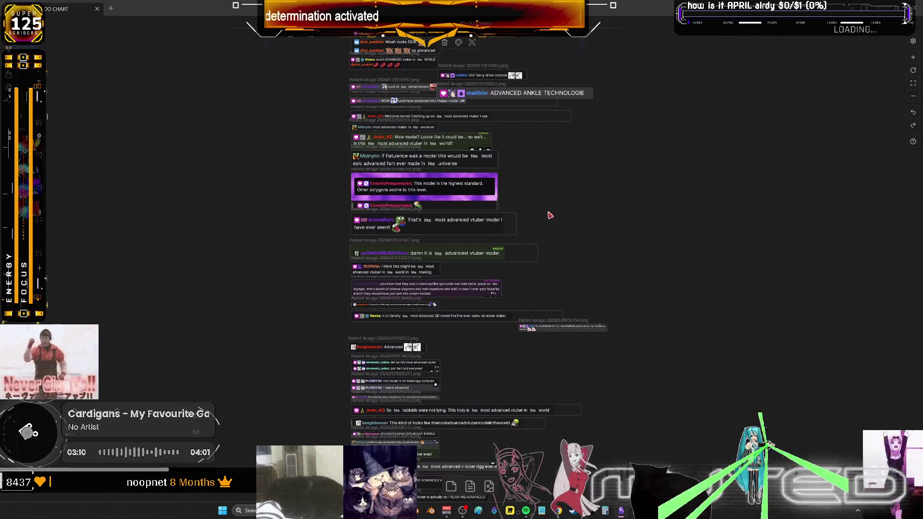
scroll(544, 193, down, 3)
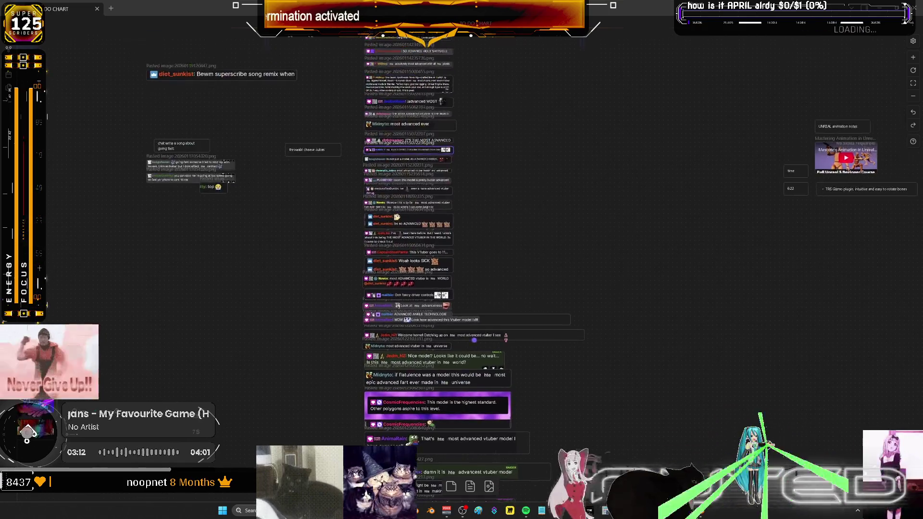
scroll(508, 304, down, 1)
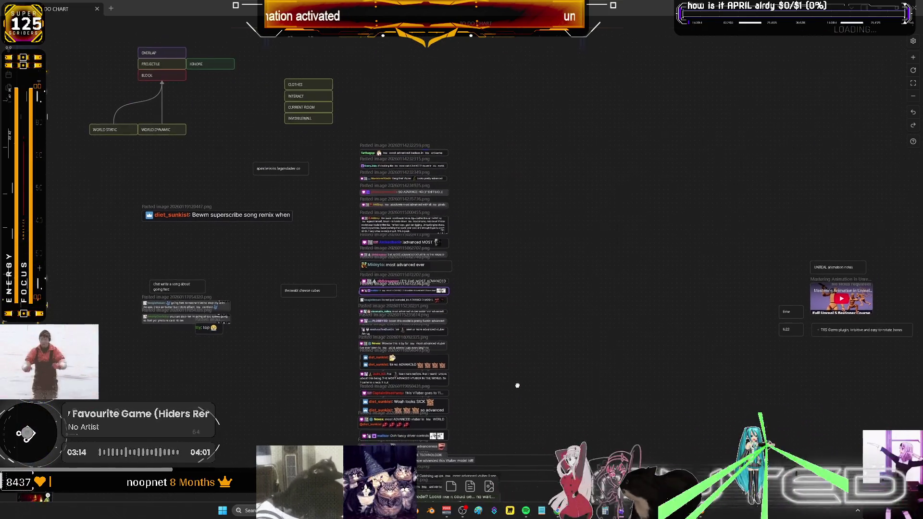
middle_drag(518, 381, 515, 369)
scroll(241, 224, up, 3)
scroll(229, 198, up, 1)
middle_drag(228, 198, 463, 273)
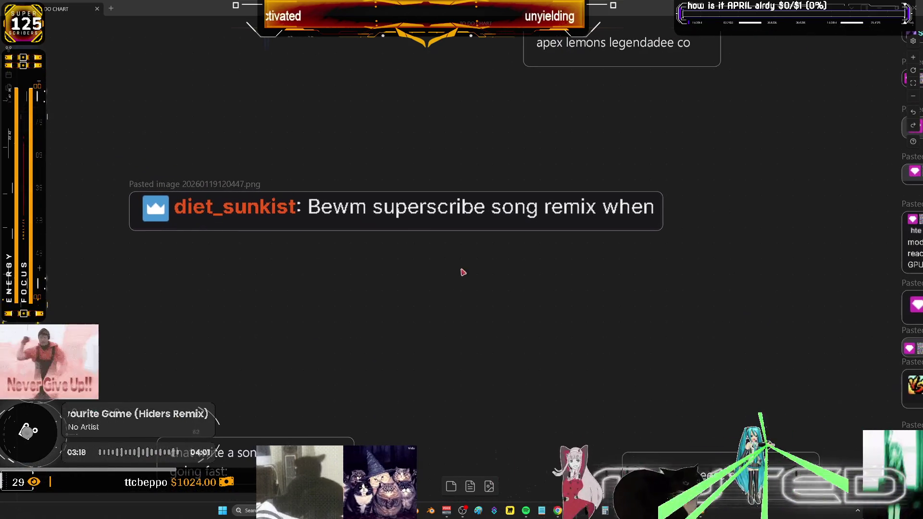
drag(498, 214, 492, 230)
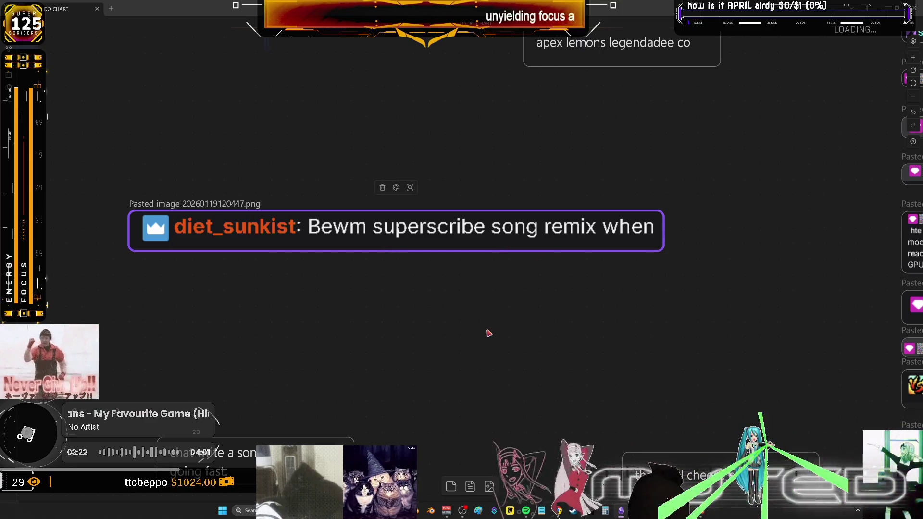
scroll(488, 334, down, 1)
scroll(454, 377, down, 1)
Place the 'chat write a song' card beside the song images with the 'throwabl cheese cubes' card above it
key(ctrl+v)
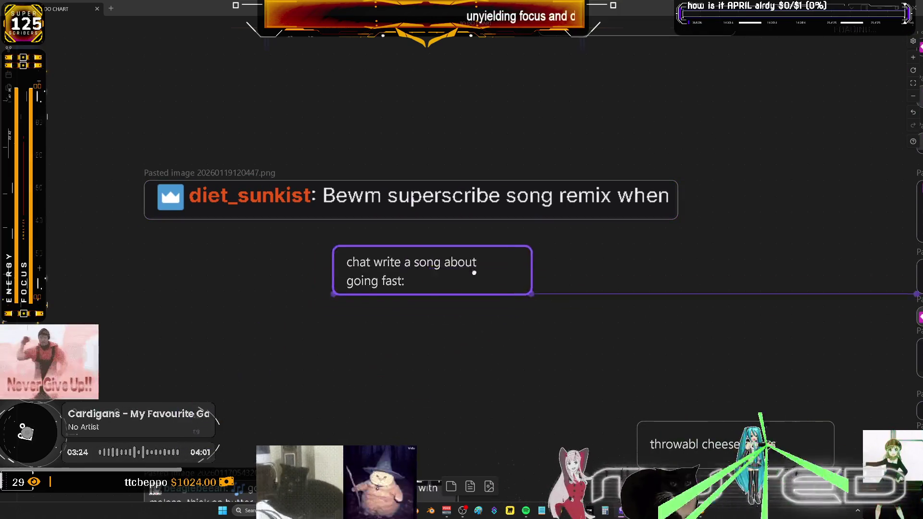
middle_drag(441, 357, 465, 214)
drag(462, 133, 322, 308)
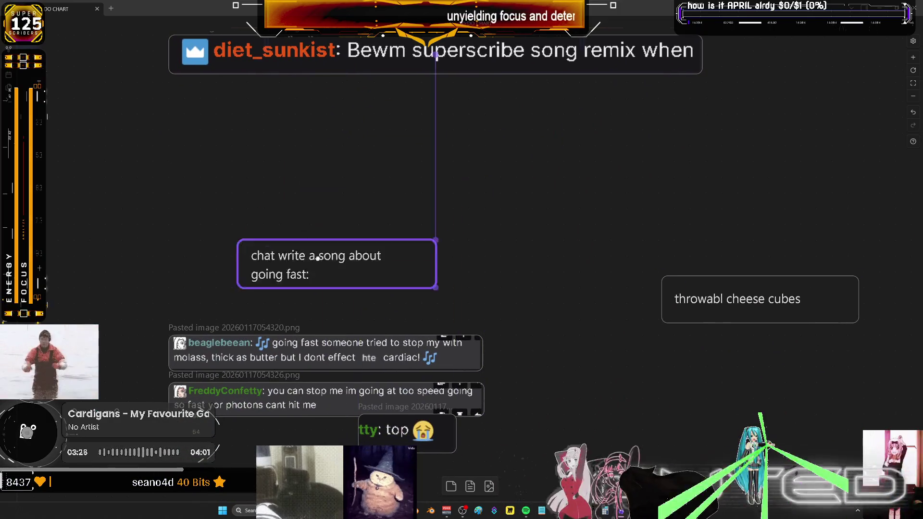
middle_drag(321, 308, 345, 204)
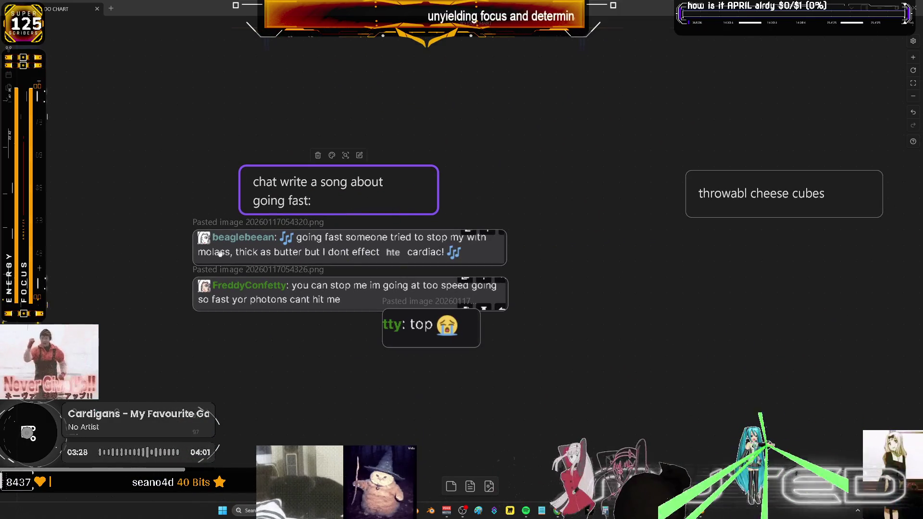
click(260, 252)
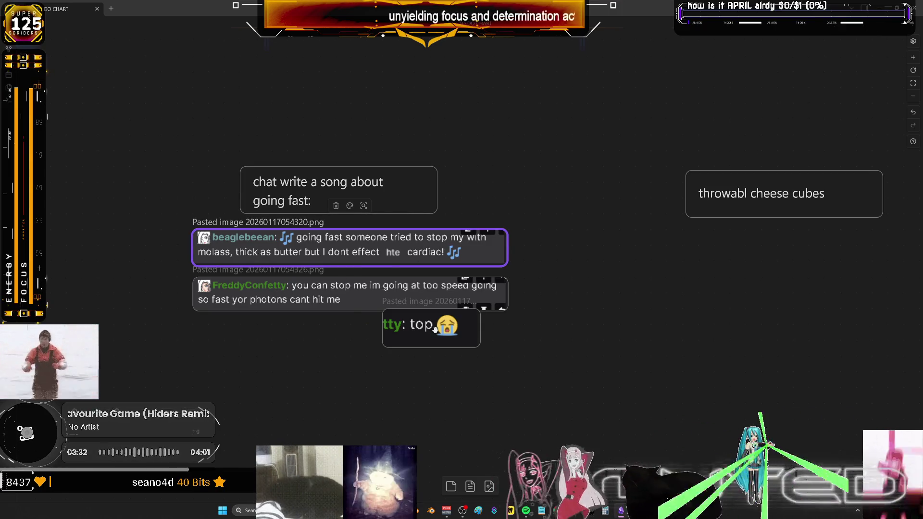
drag(752, 201, 318, 135)
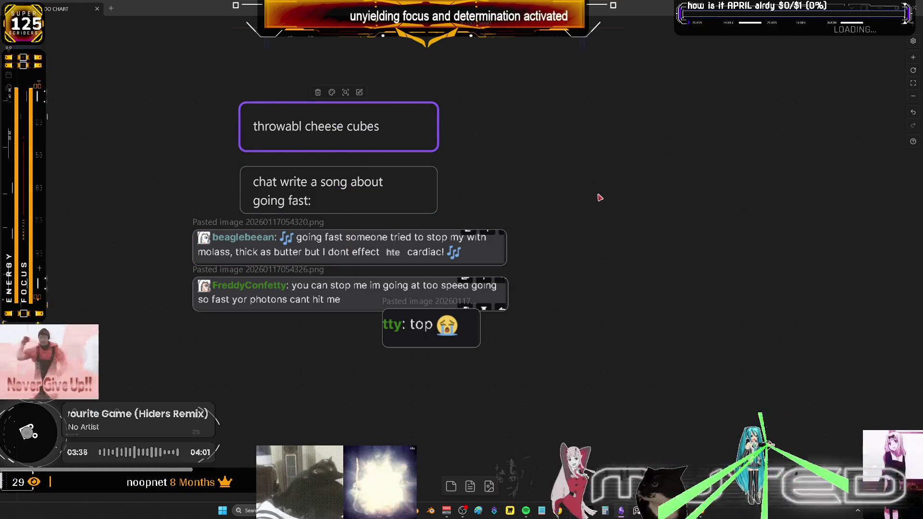
scroll(596, 235, down, 1)
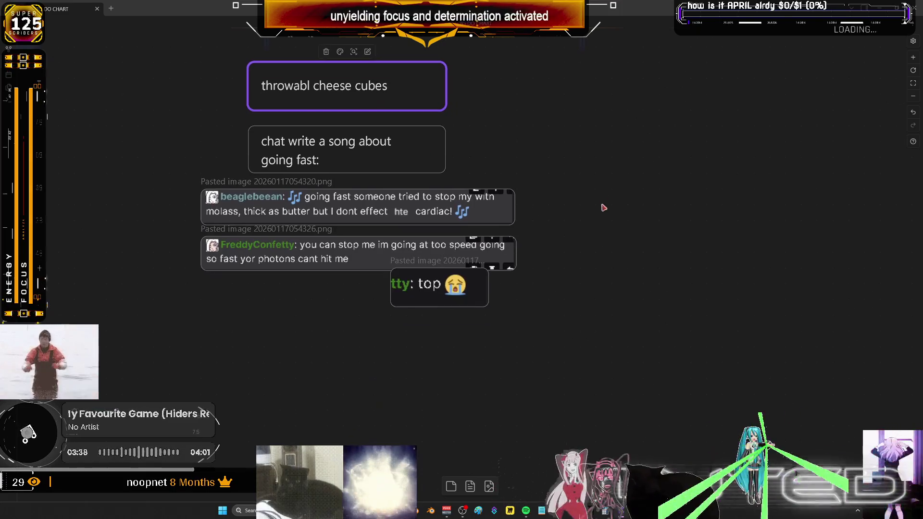
scroll(597, 230, down, 4)
scroll(598, 230, up, 4)
ctrl+scroll(594, 237, down, 3)
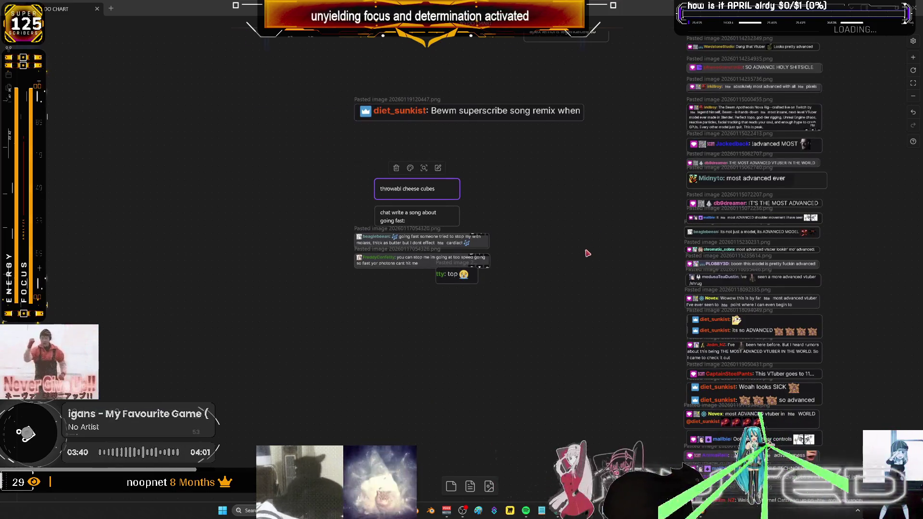
scroll(585, 216, up, 1)
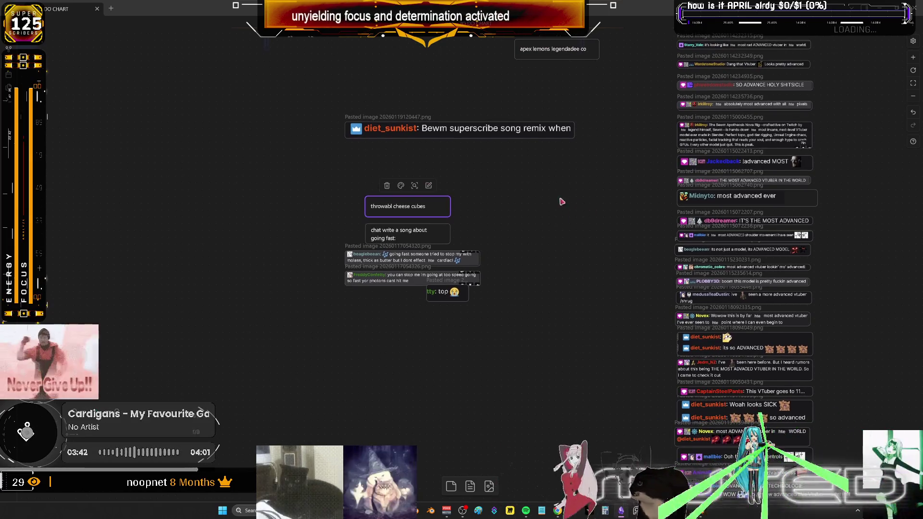
scroll(498, 79, down, 3)
scroll(499, 286, down, 2)
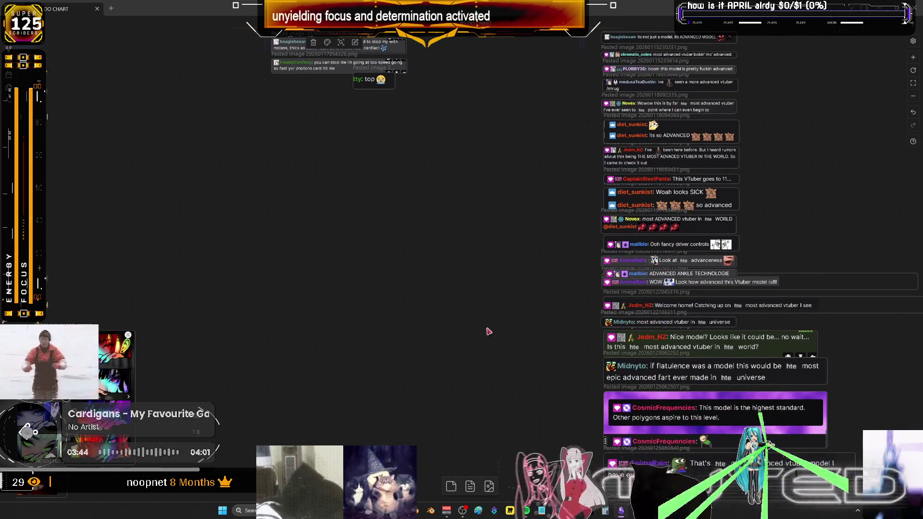
scroll(488, 332, down, 3)
scroll(493, 271, down, 3)
scroll(492, 272, down, 3)
scroll(493, 272, down, 2)
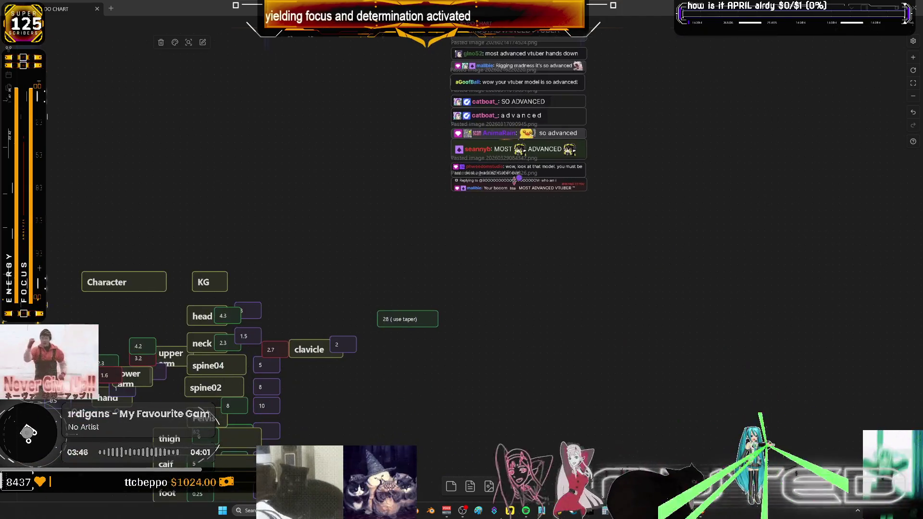
scroll(604, 222, down, 3)
scroll(670, 110, down, 3)
scroll(643, 96, down, 2)
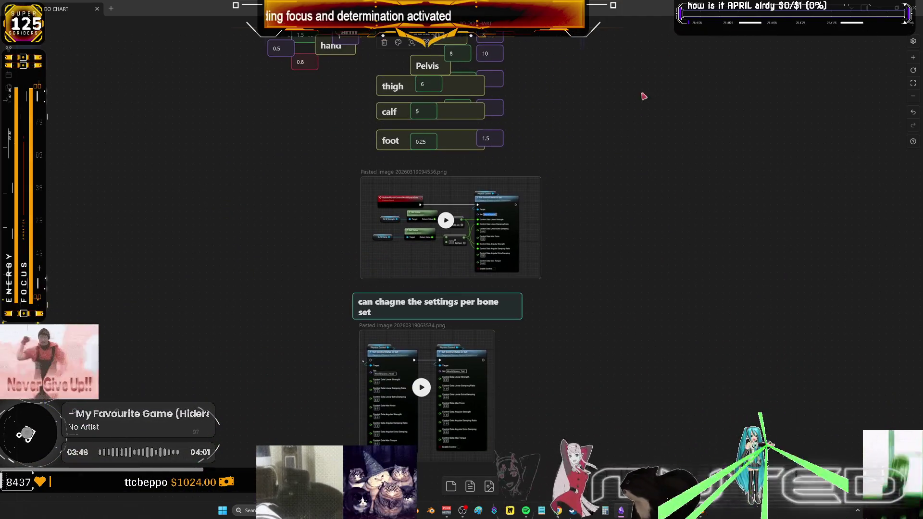
scroll(668, 180, up, 1)
scroll(601, 207, up, 3)
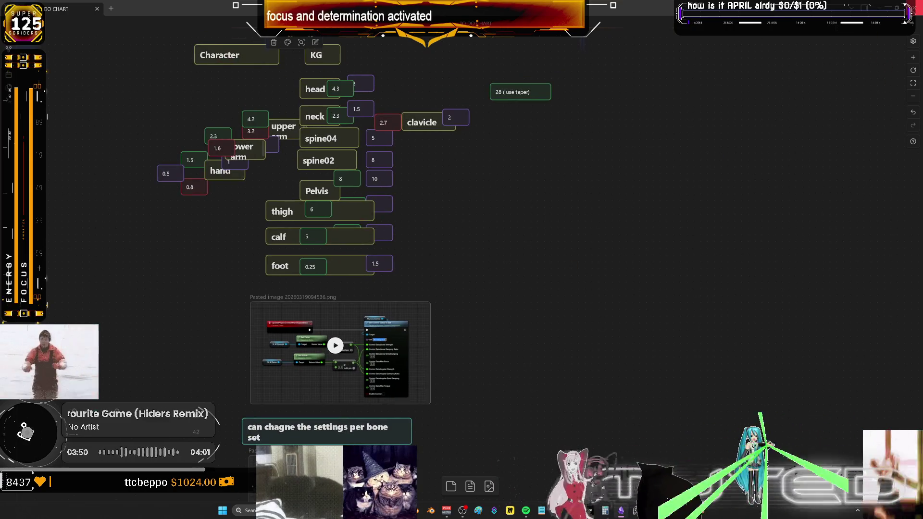
Switch from the bone-chart canvas over to the Blender scene
key(alt+Tab)
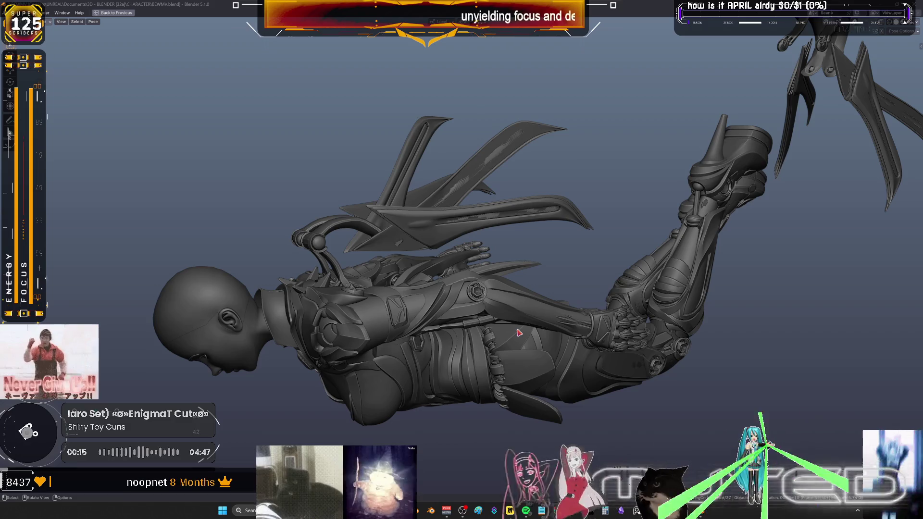
Orbit from the side dive view to an upright front view and bring up the shading options
mouse_move(519, 332)
middle_down()
mouse_move(396, 283)
mouse_move(573, 335)
mouse_move(461, 270)
mouse_move(495, 262)
mouse_move(447, 264)
mouse_move(468, 250)
mouse_move(489, 258)
mouse_move(454, 265)
middle_up()
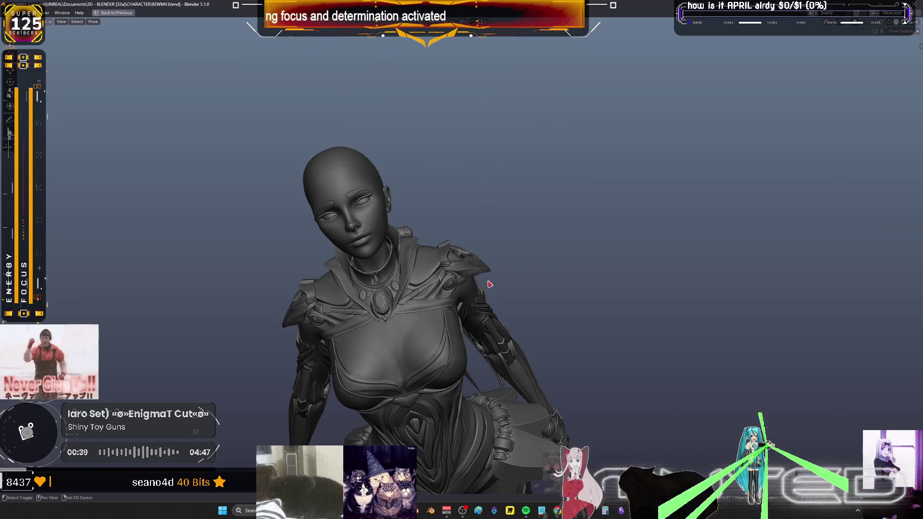
middle_drag(490, 284, 128, 58)
key(z)
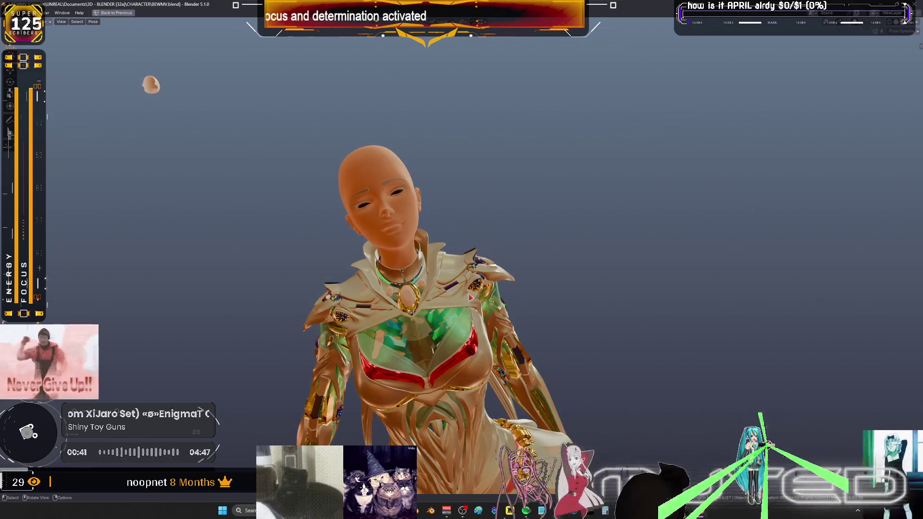
Inspect the character's gold, green and red materials from several angles and stop playback
middle_drag(462, 260, 491, 253)
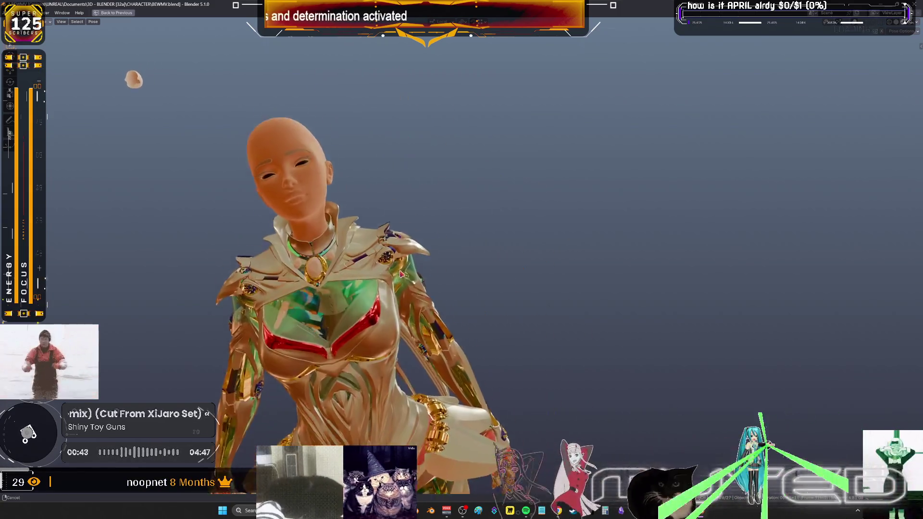
mouse_move(513, 290)
middle_down()
mouse_move(508, 237)
mouse_move(565, 266)
middle_up()
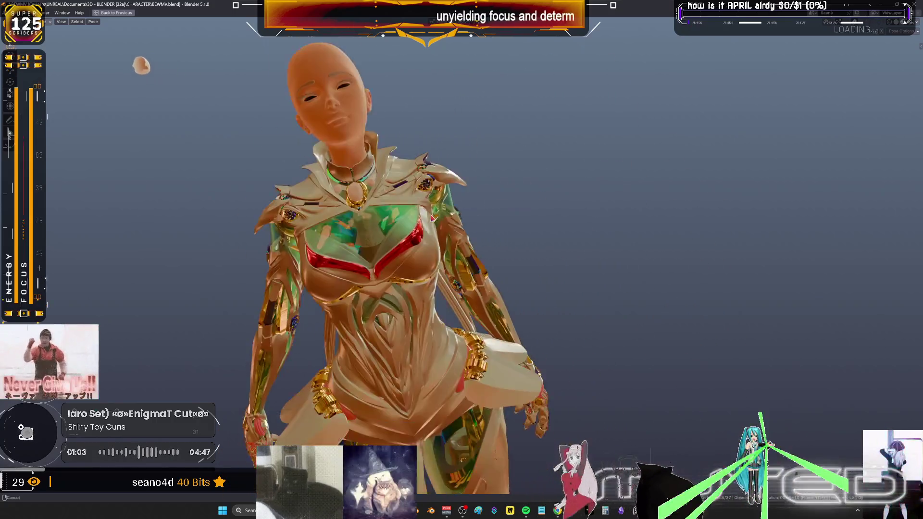
key(space)
key(space)
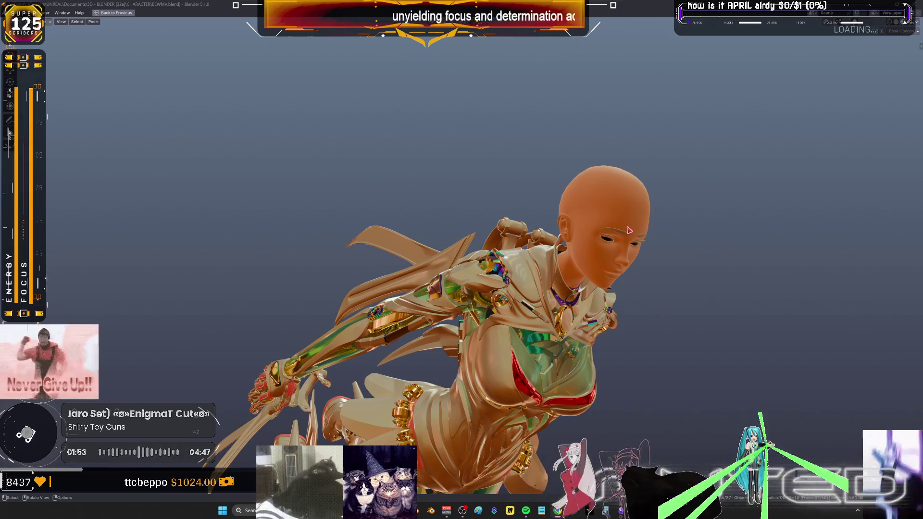
mouse_move(649, 356)
middle_down()
mouse_move(652, 309)
mouse_move(589, 321)
mouse_move(656, 315)
mouse_move(266, 324)
mouse_move(303, 324)
mouse_move(267, 313)
mouse_move(280, 302)
mouse_move(289, 317)
mouse_move(254, 341)
mouse_move(236, 303)
mouse_move(423, 347)
mouse_move(448, 289)
mouse_move(233, 326)
middle_up()
Return to the full animation layout and insert keyframes for the dive pose at frame 34
key(ctrl+alt+space)
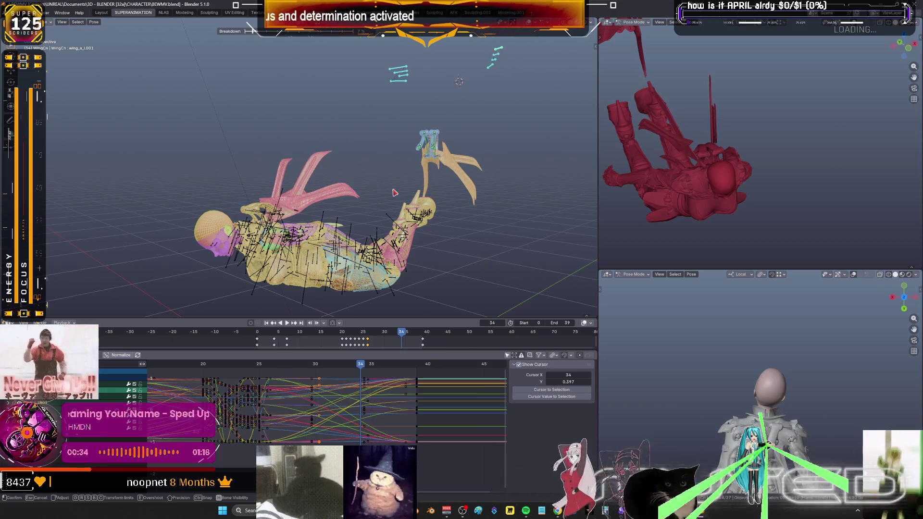
key(i)
click(393, 191)
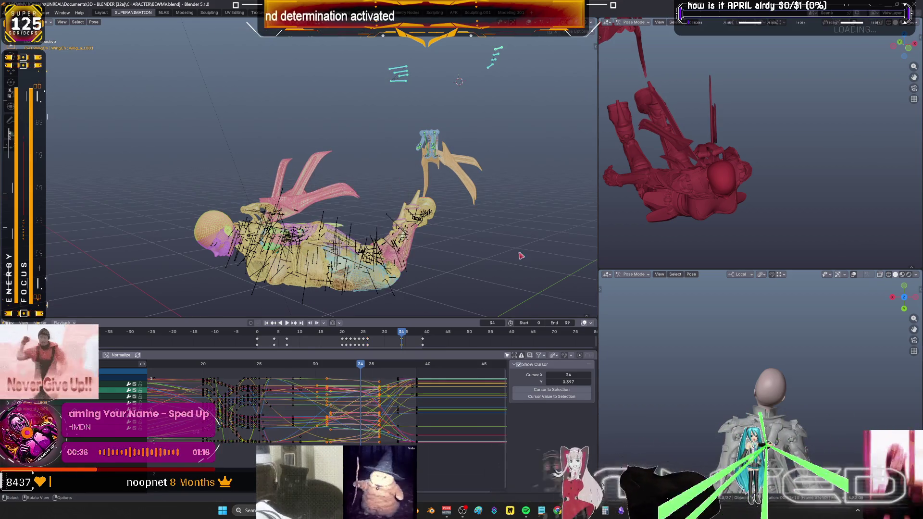
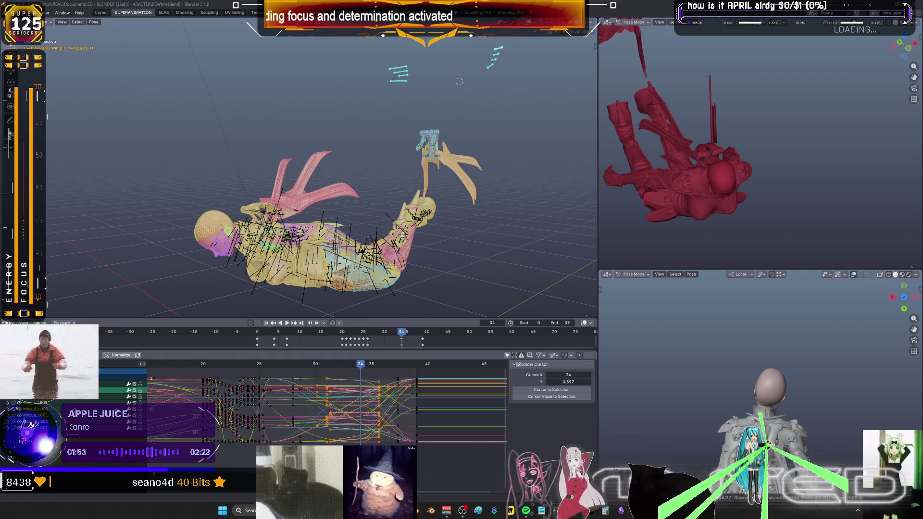
Play back the wing-flap animation to review it, then stop playback
mouse_move(318, 216)
middle_down()
mouse_move(303, 211)
mouse_move(289, 229)
middle_up()
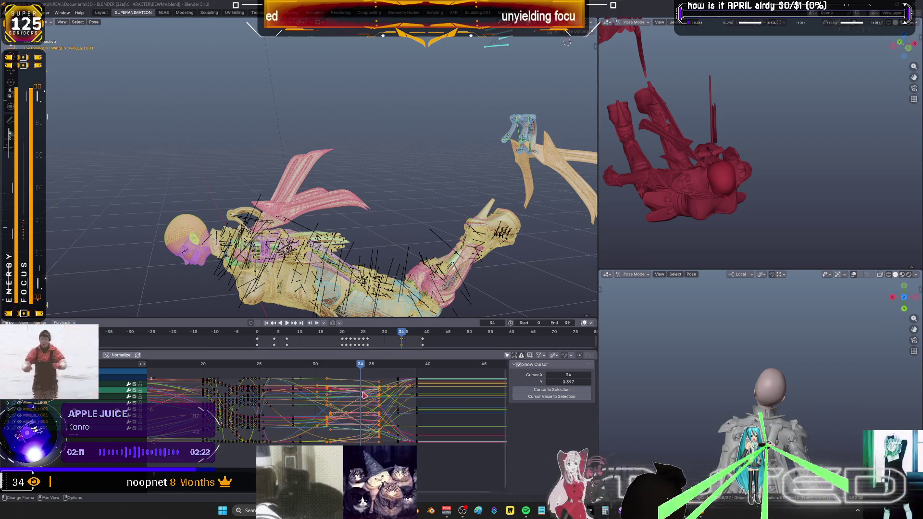
key(space)
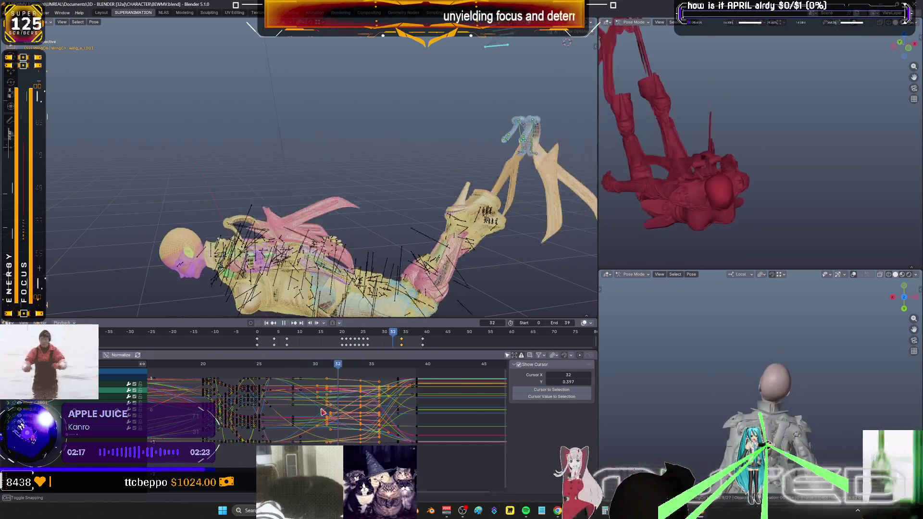
key(space)
scroll(301, 282, up, 3)
Select a single wing bone so only its channels appear in the curve editor
middle_drag(301, 281, 339, 212)
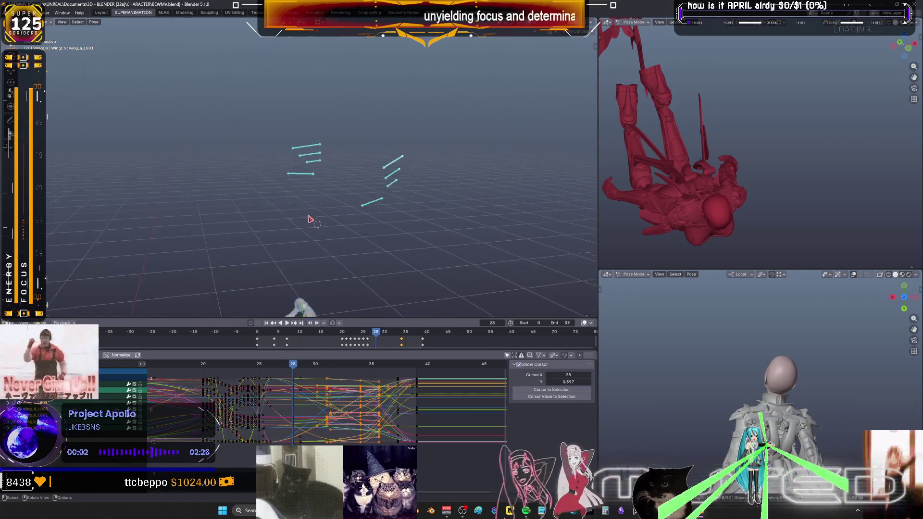
click(340, 212)
key(b)
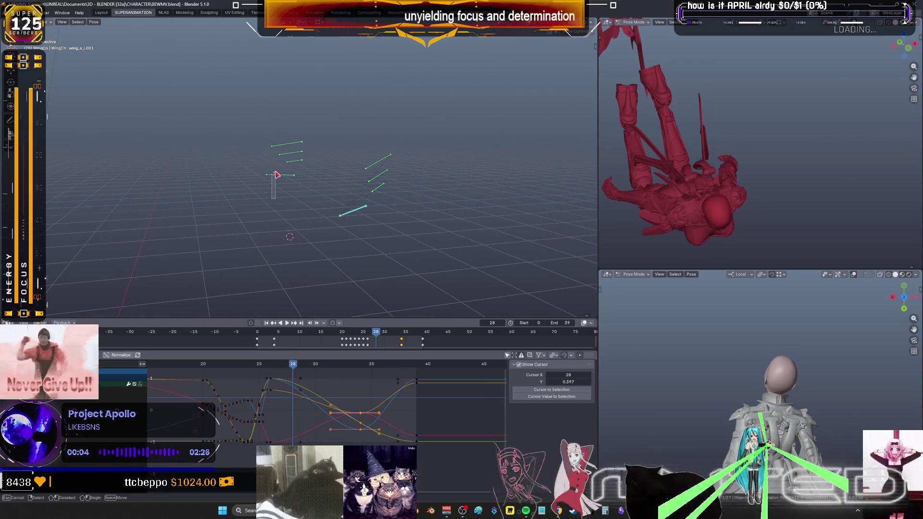
key(ctrl+space)
Frame all curves, deselect their keys, restore the layout and show the model in grey solid without overlays
key(Home)
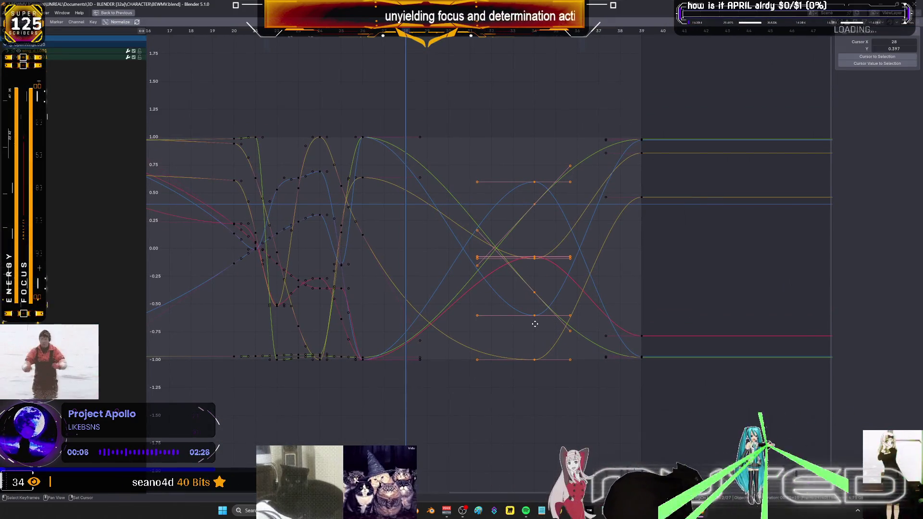
click(554, 388)
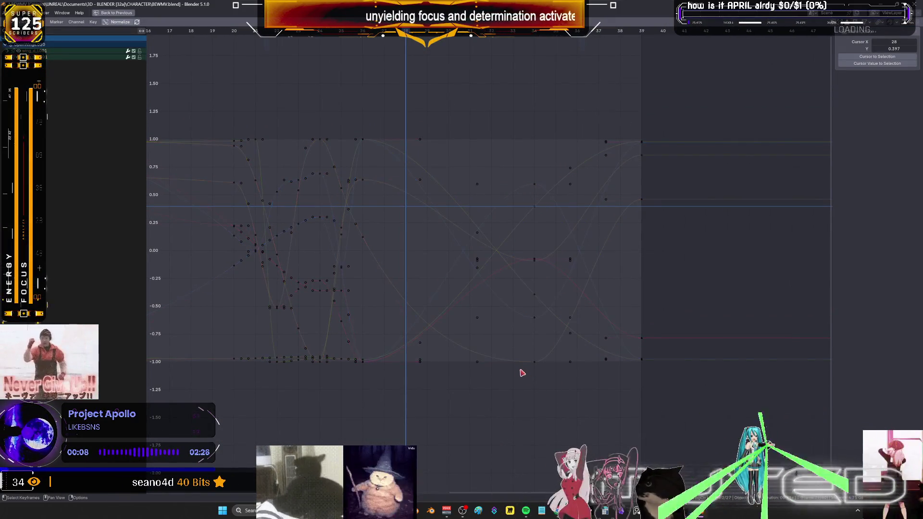
key(ctrl+space)
mouse_move(386, 173)
middle_down()
mouse_move(330, 164)
mouse_move(318, 187)
middle_up()
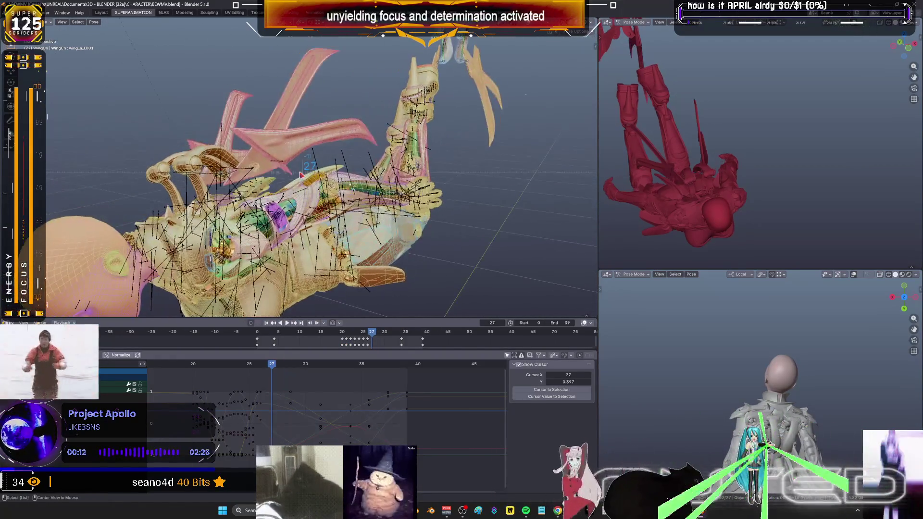
key(Left)
key(Left)
key(Left)
key(shift+z)
key(shift+alt+z)
Step the animation to frame 30, switch to coloured wireframe and begin rotating the wing parts
key(Left)
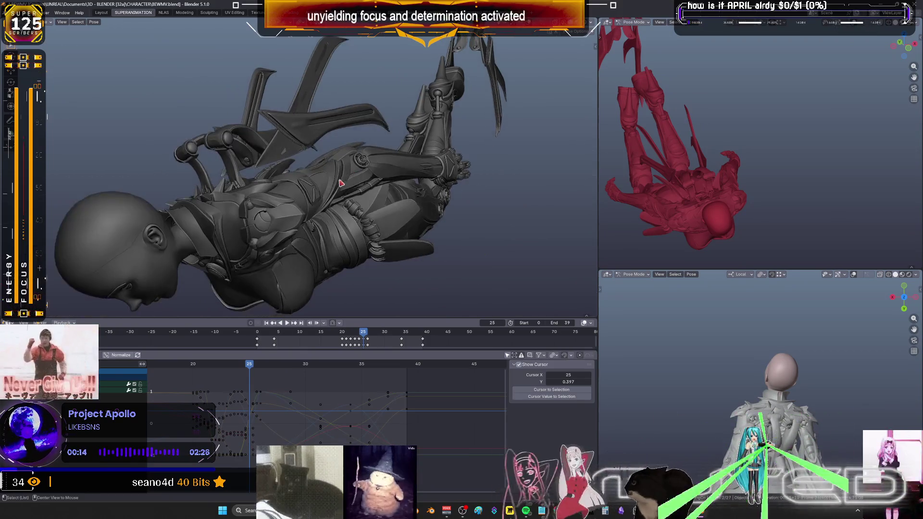
key(Left)
key(Right)
key(Right)
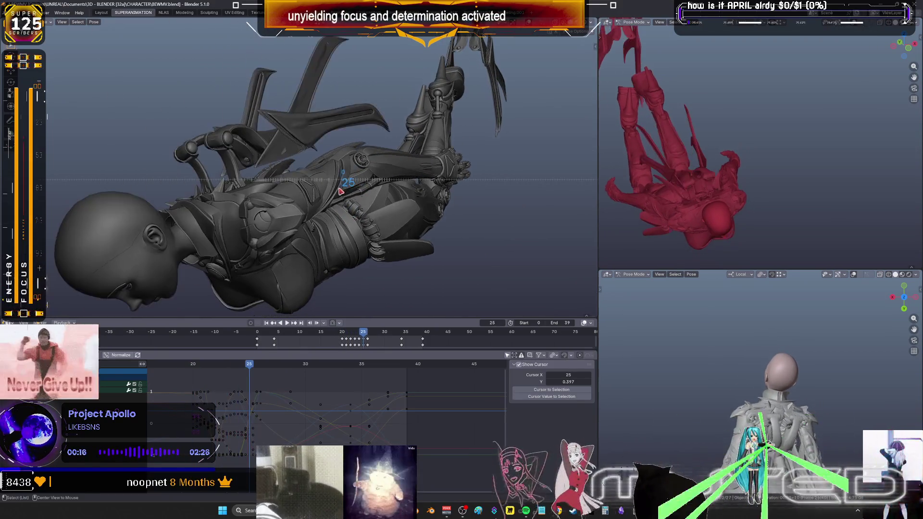
key(Right)
key(Right)
key(Right)
key(Right)
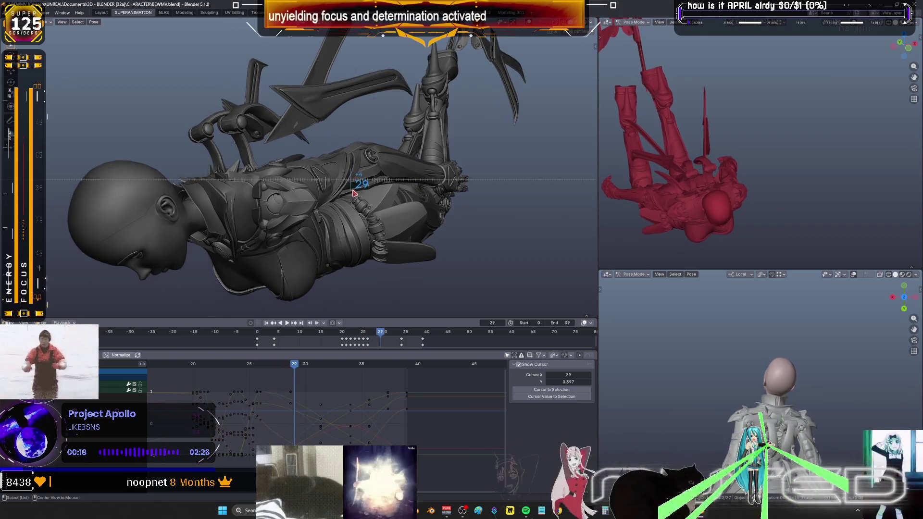
key(Right)
key(shift+z)
key(r)
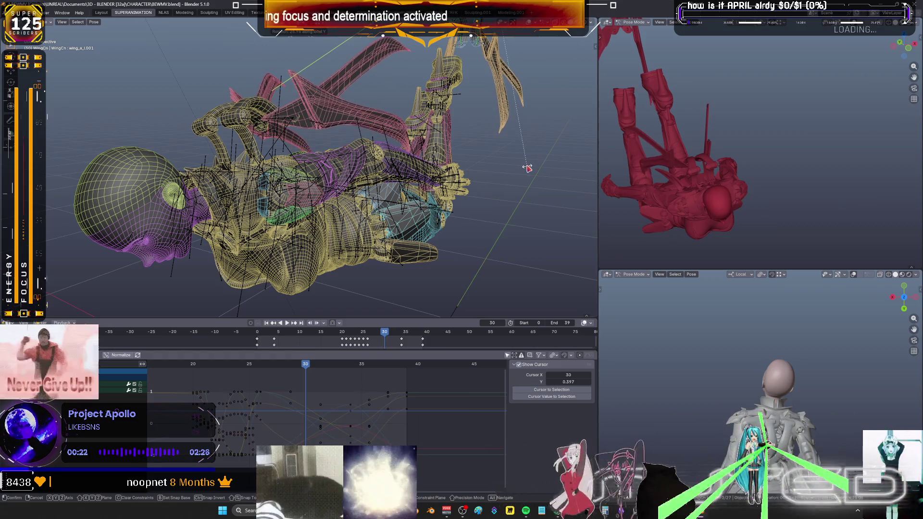
Confirm the wing rotation and key the pose at frame 30
click(528, 169)
key(i)
key(Return)
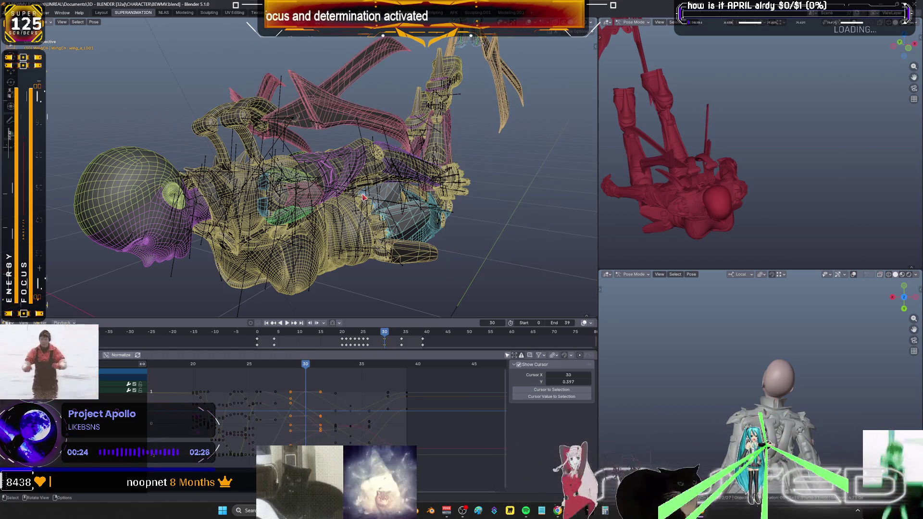
alt+scroll(365, 197, down, 2)
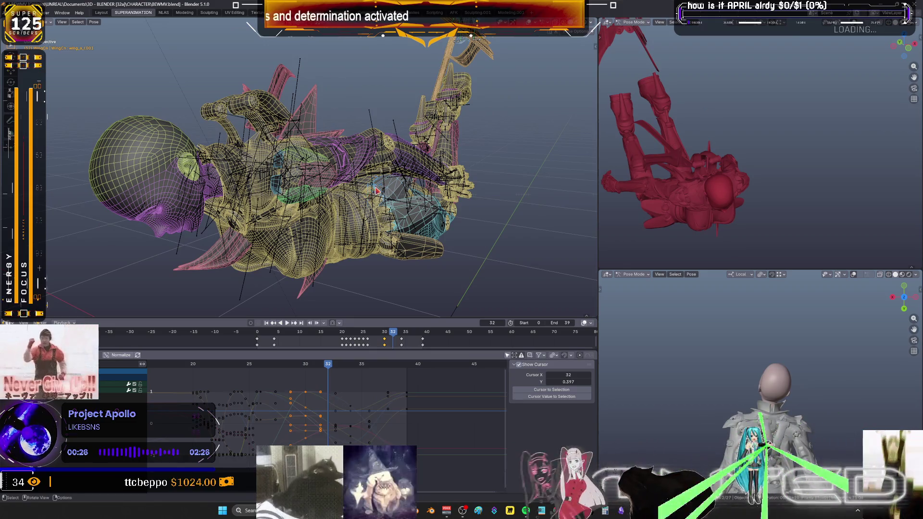
Apply a breakdown pose to the wings and key their rotation at frame 32
key(shift+e)
click(375, 190)
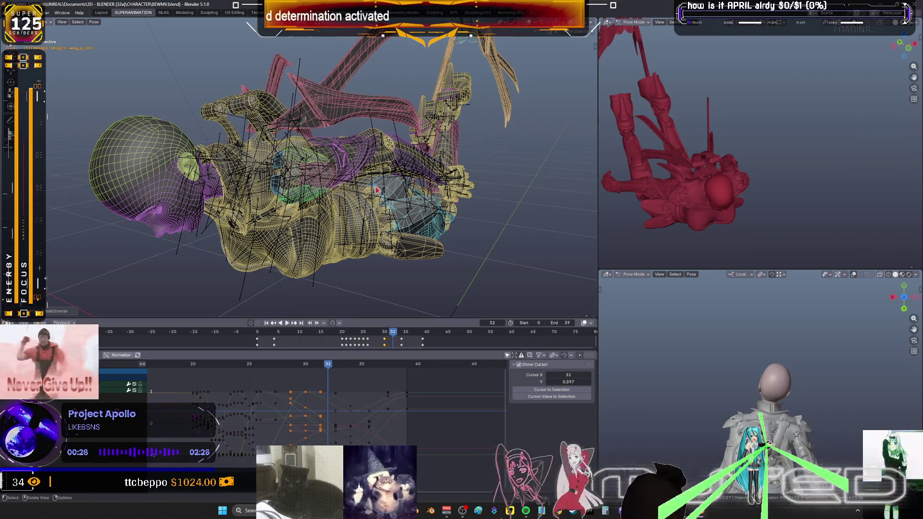
key(i)
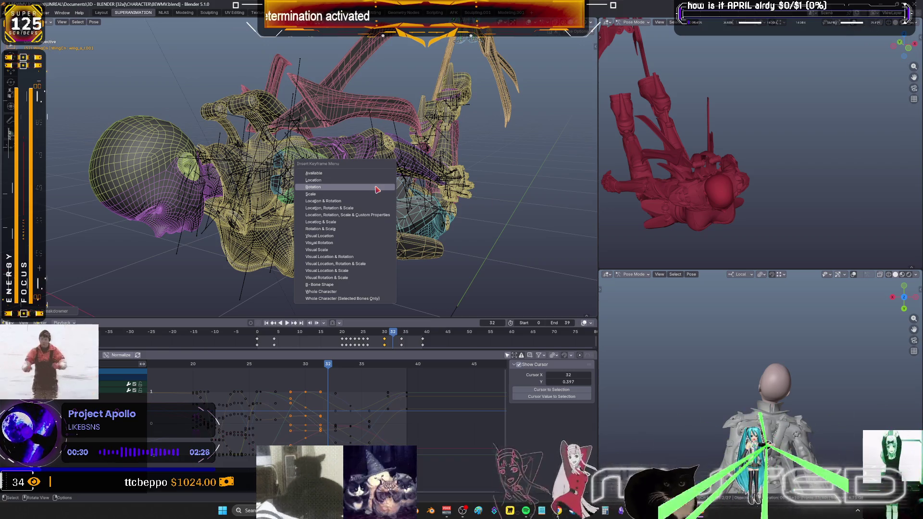
click(376, 190)
key(Right)
key(Right)
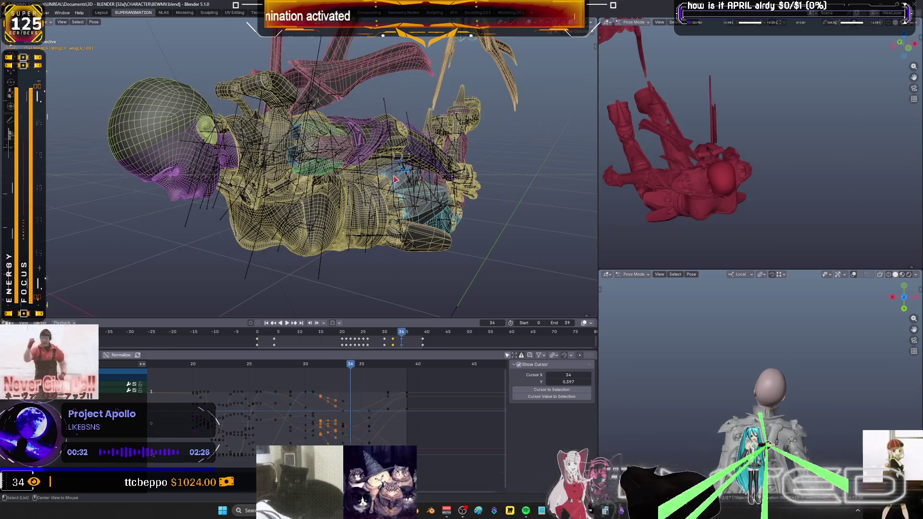
Apply another breakdown pose and key the wing rotation at frame 34
key(shift+e)
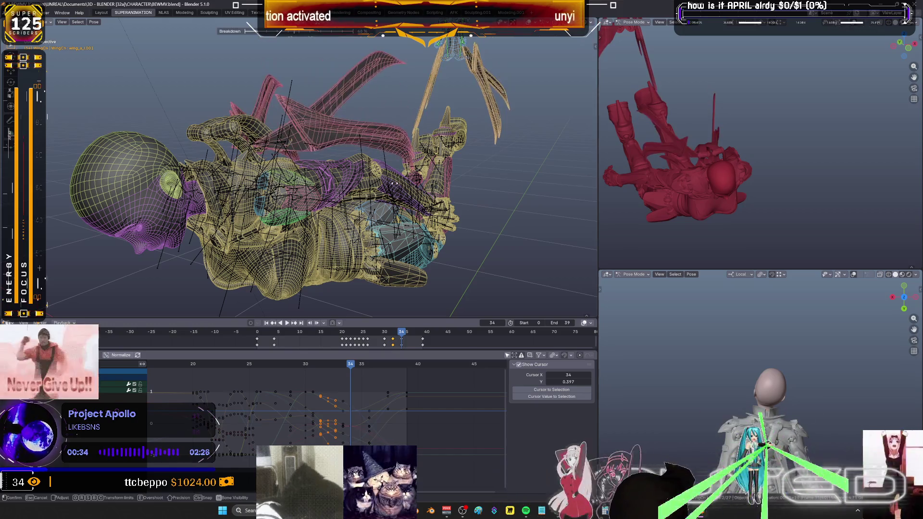
click(392, 186)
key(i)
click(377, 189)
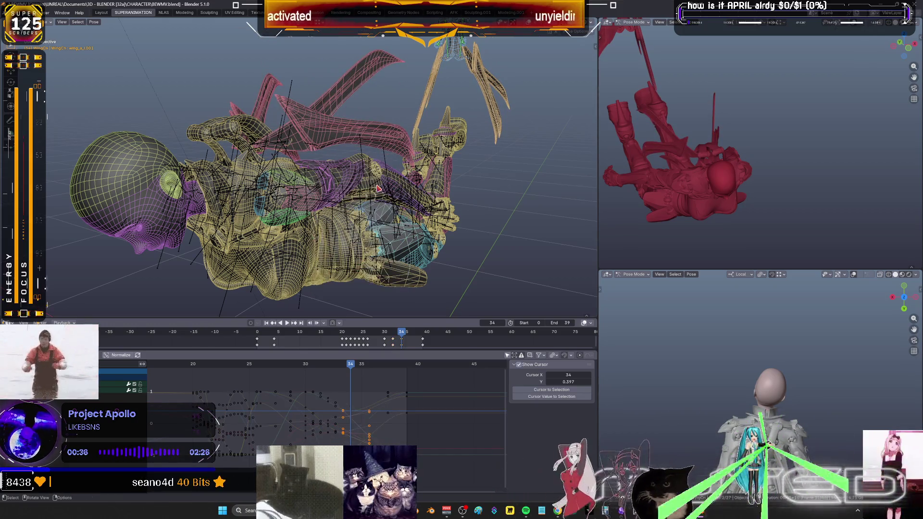
key(Right)
key(Right)
Rotate the wings at frame 36 and blend them with a breakdown pose
key(r)
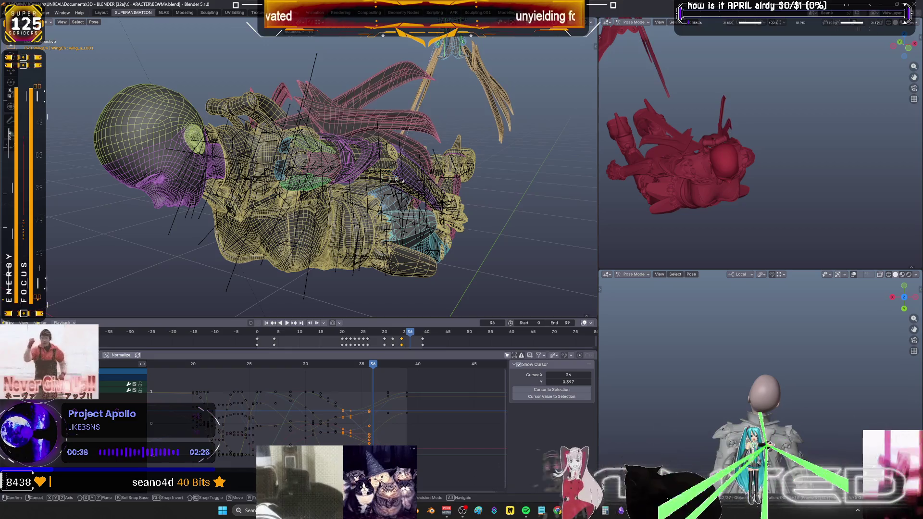
click(390, 144)
middle_drag(390, 144, 375, 169)
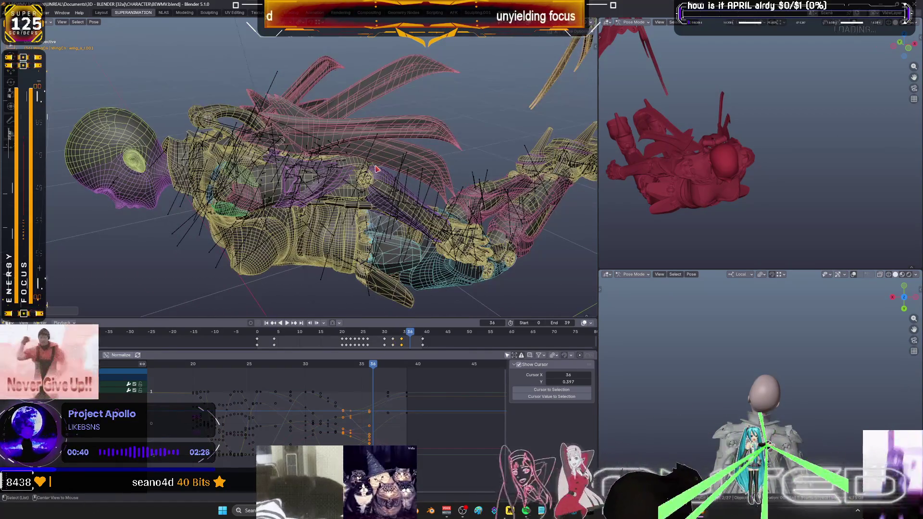
key(shift+e)
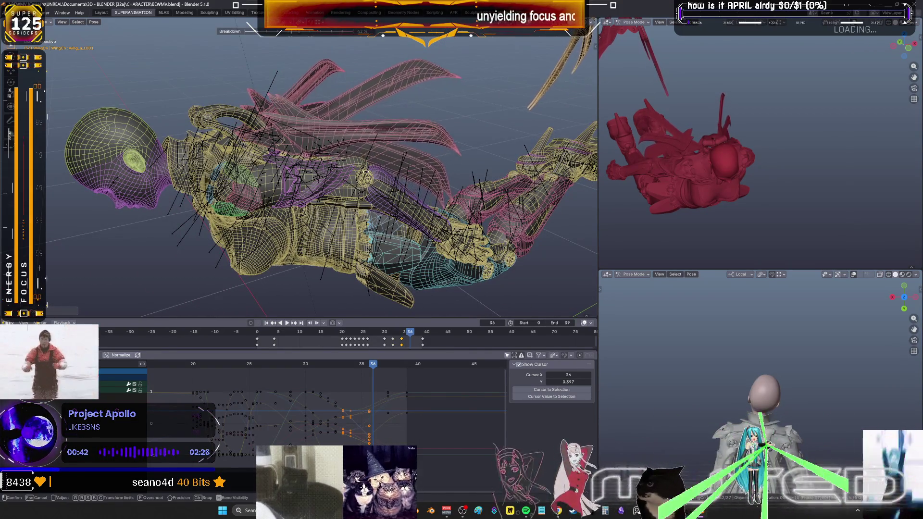
click(363, 176)
right_click(363, 176)
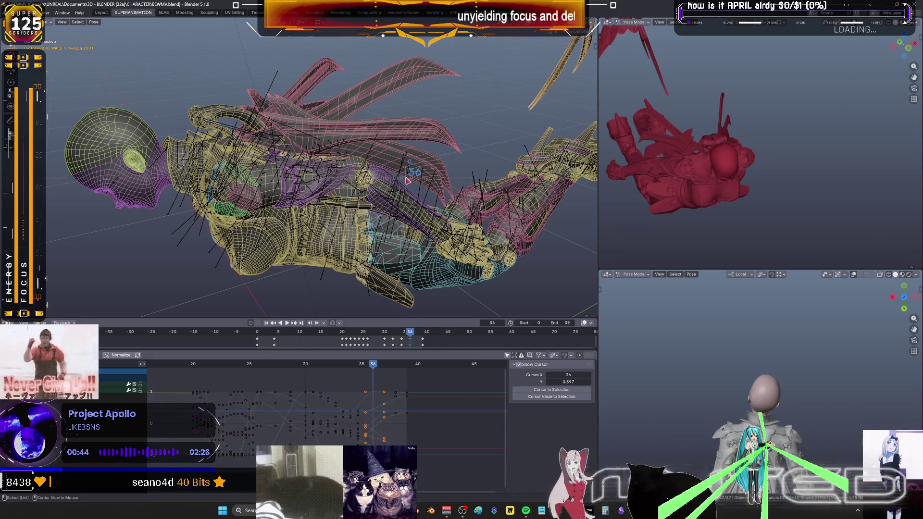
alt+scroll(413, 181, down, 2)
alt+scroll(412, 182, up, 3)
alt+scroll(396, 184, up, 5)
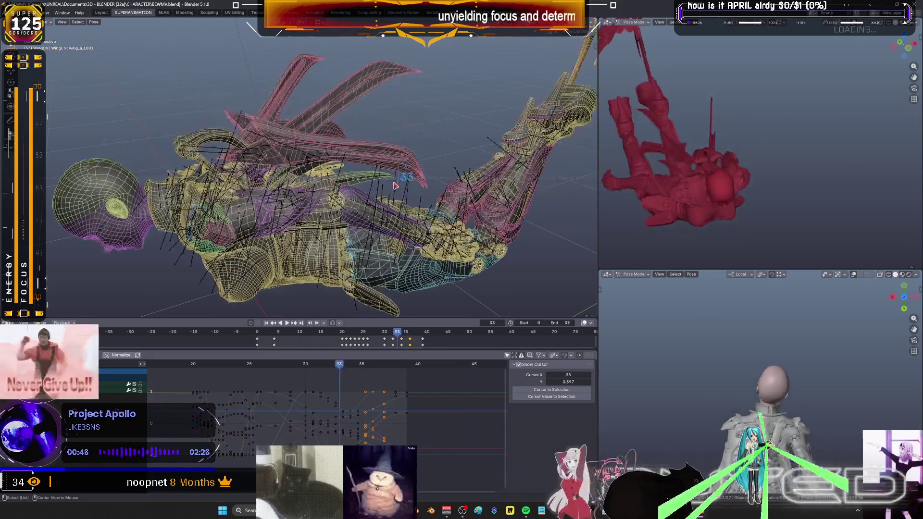
alt+scroll(384, 186, up, 3)
alt+scroll(388, 187, down, 2)
alt+scroll(392, 188, down, 2)
alt+scroll(397, 190, down, 2)
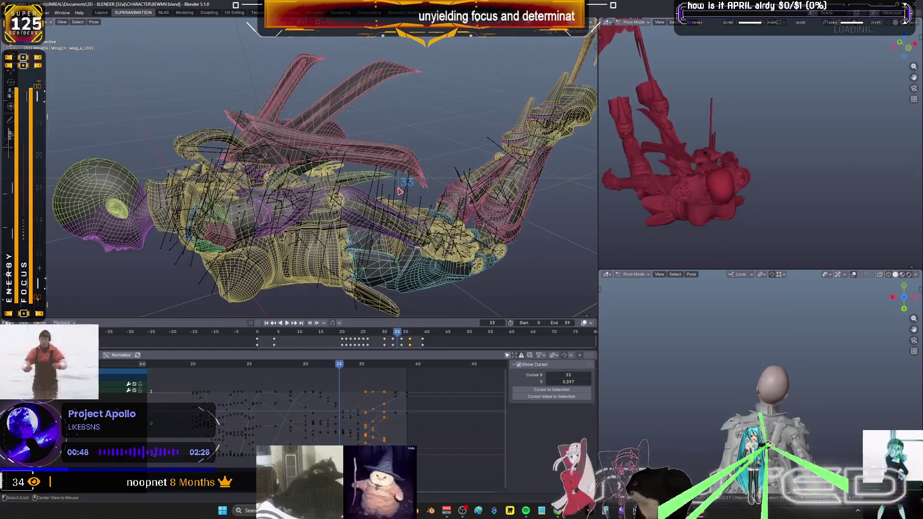
alt+scroll(402, 193, down, 3)
alt+scroll(404, 193, up, 3)
alt+scroll(395, 192, up, 3)
alt+scroll(388, 191, up, 3)
alt+scroll(385, 190, down, 2)
alt+scroll(385, 190, down, 2)
alt+scroll(386, 189, down, 1)
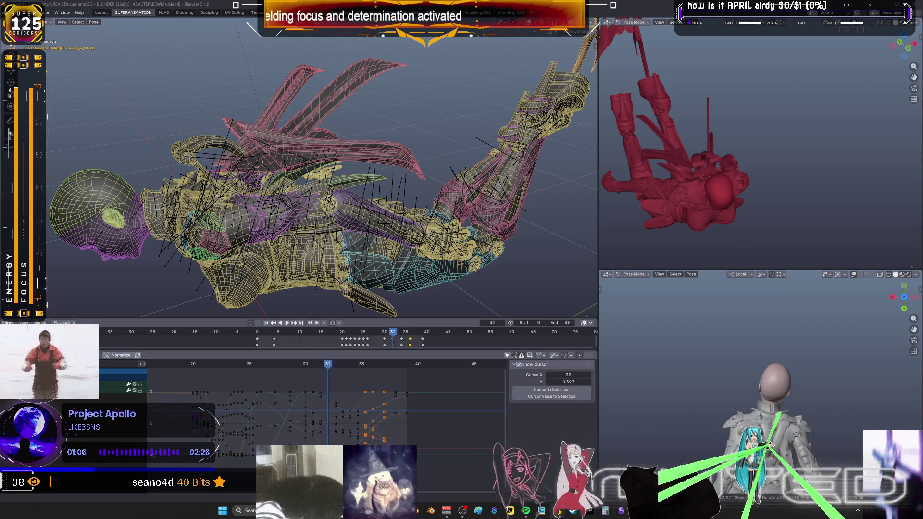
mouse_move(340, 202)
middle_down()
mouse_move(310, 225)
mouse_move(361, 167)
mouse_move(282, 256)
mouse_move(395, 166)
mouse_move(295, 180)
middle_up()
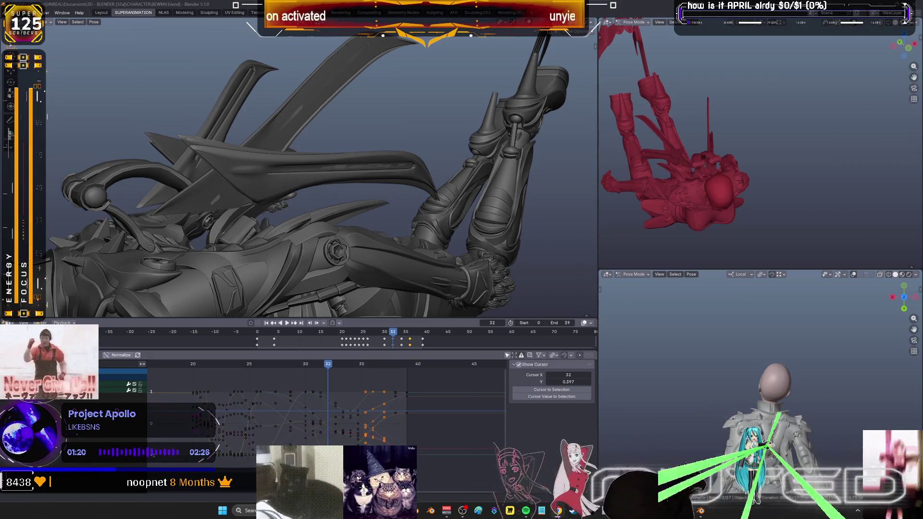
click(306, 364)
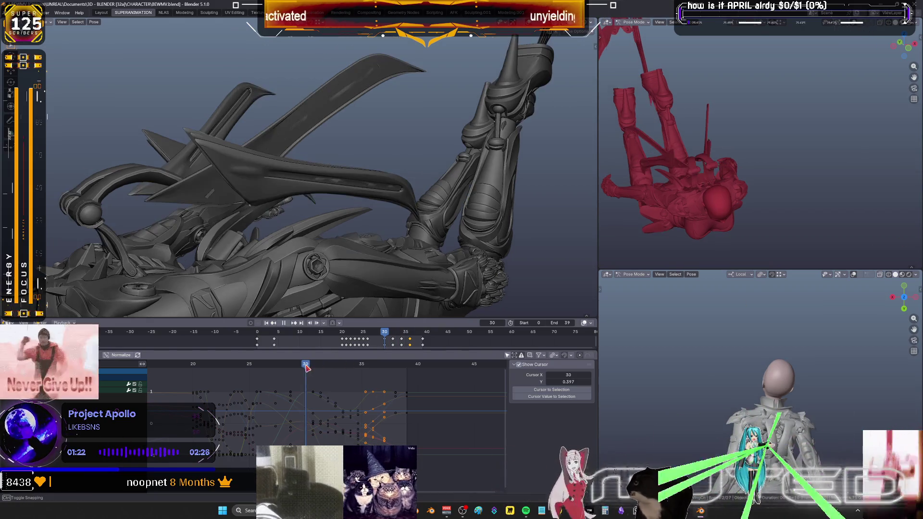
scroll(306, 365, down, 2)
scroll(382, 161, down, 4)
Show coloured wireframe with bones visible and scrub the animation back to frame 31
key(shift+z)
mouse_move(347, 173)
middle_down()
mouse_move(382, 161)
mouse_move(385, 118)
mouse_move(319, 140)
mouse_move(394, 204)
mouse_move(340, 193)
middle_up()
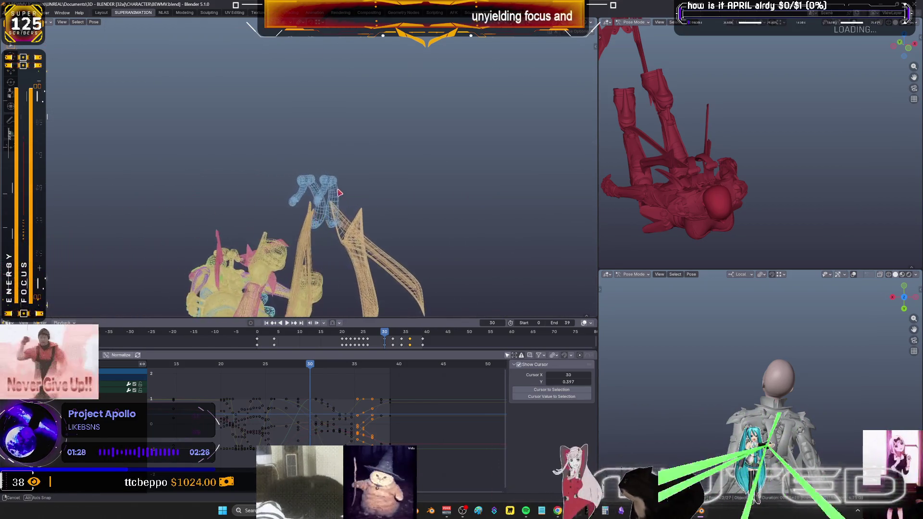
key(shift+alt+z)
mouse_move(394, 204)
middle_down()
mouse_move(404, 201)
mouse_move(389, 191)
middle_up()
scroll(390, 192, up, 2)
scroll(384, 186, up, 2)
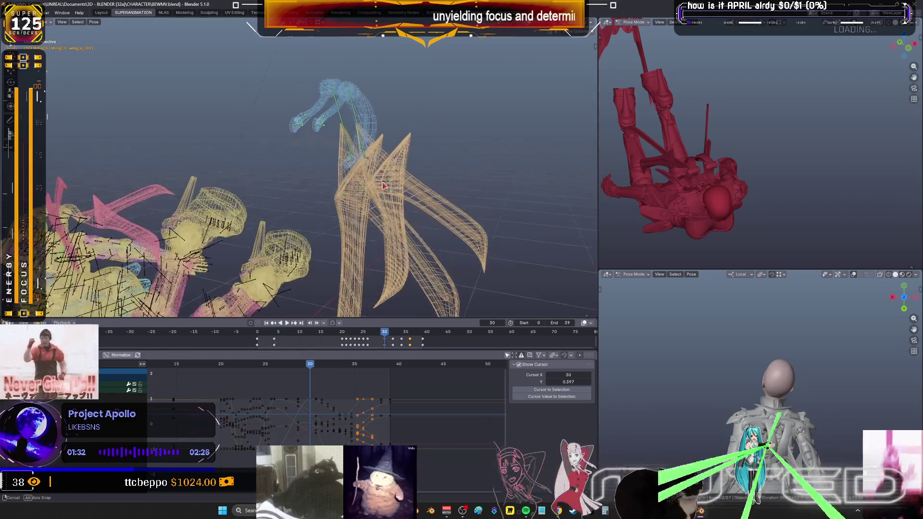
key(Right)
key(Right)
key(Right)
key(Right)
key(Right)
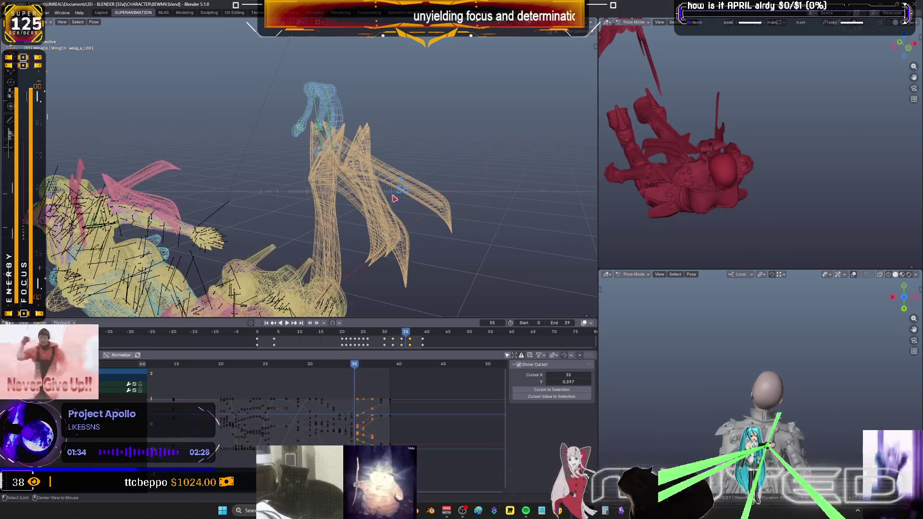
key(Left)
key(Left)
key(Left)
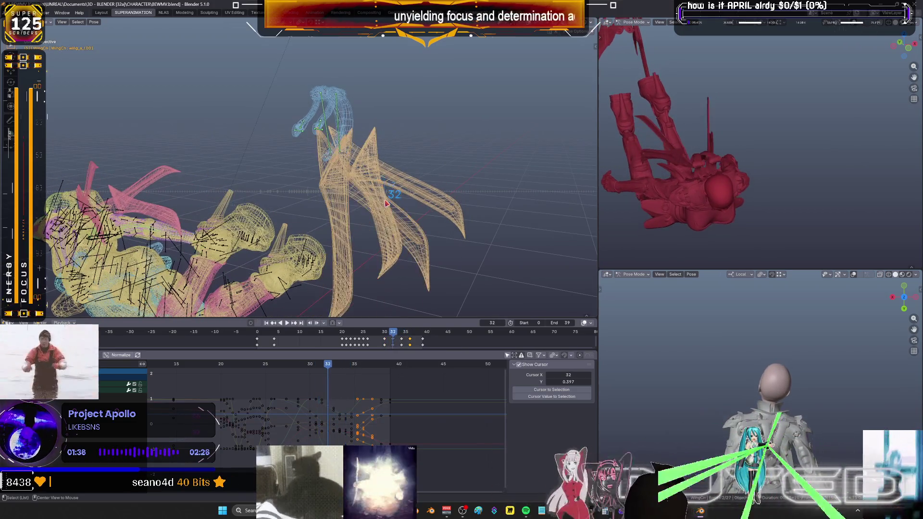
key(Left)
Give the curve editor the full window and show all the wing's animation curves
key(ctrl+space)
key(Home)
key(a)
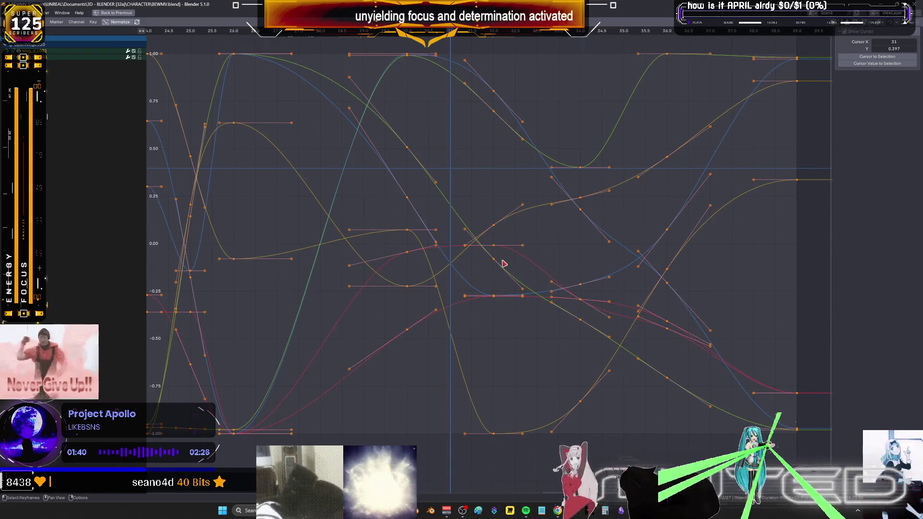
scroll(503, 267, down, 2)
Set the wing keyframes from frame 26 onward to linear interpolation
drag(762, 448, 294, 77)
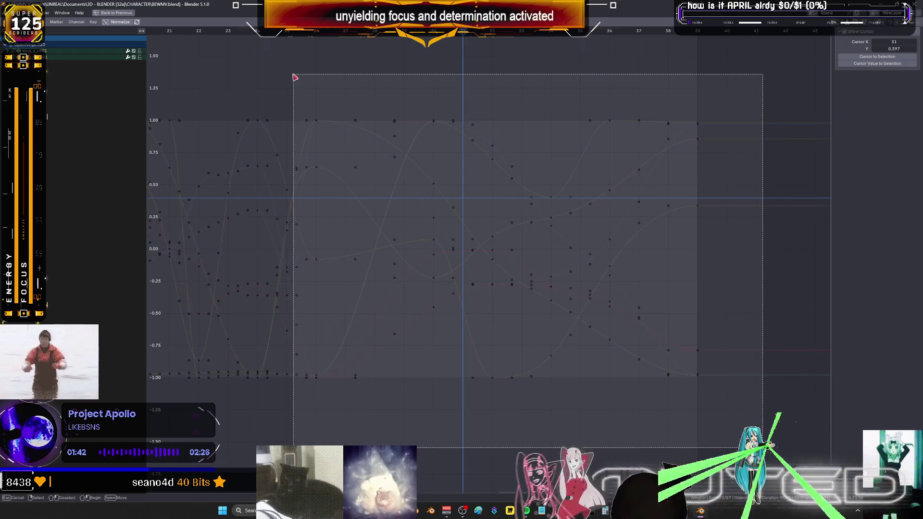
key(a)
right_click(465, 261)
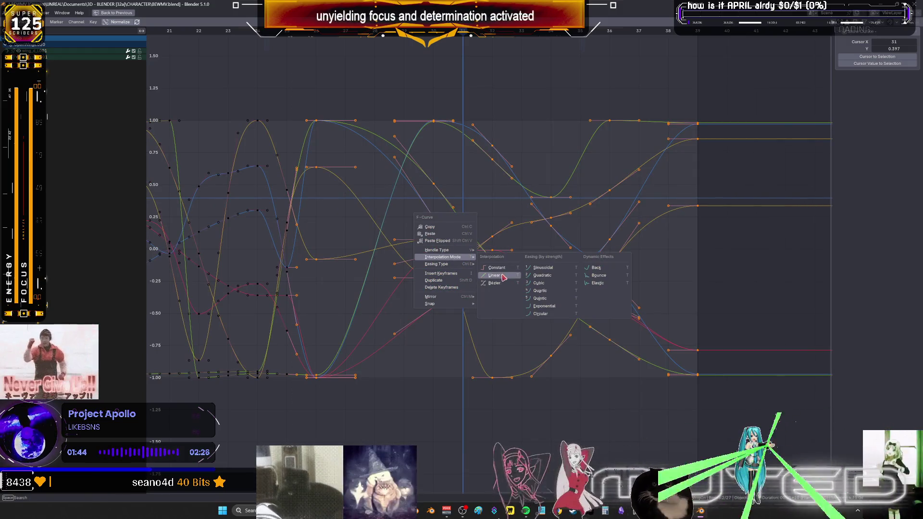
click(537, 274)
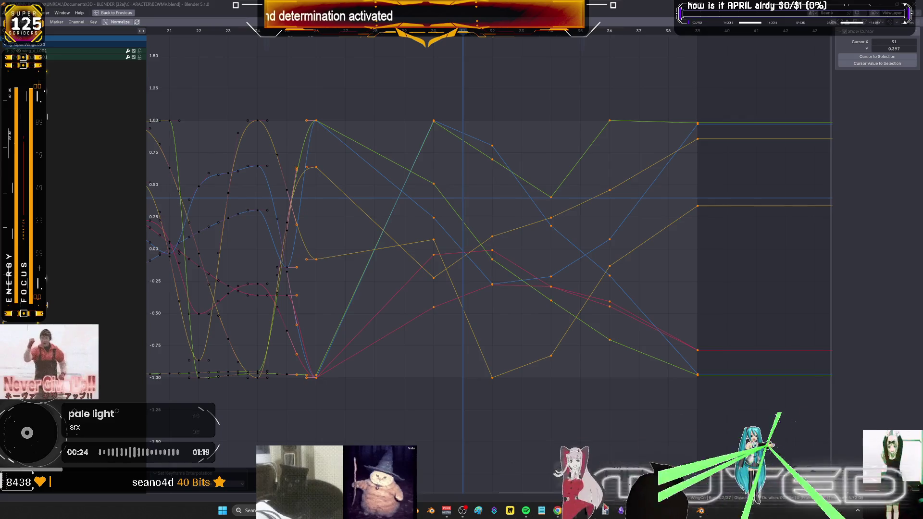
key(XF86Calculator)
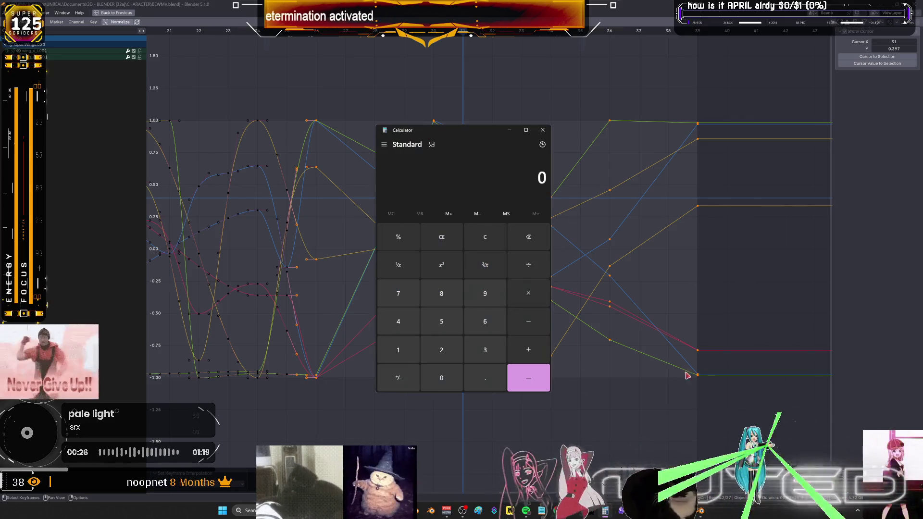
Compute 10000 ÷ 24 = 416.67 in Calculator, then close it
drag(483, 136, 458, 133)
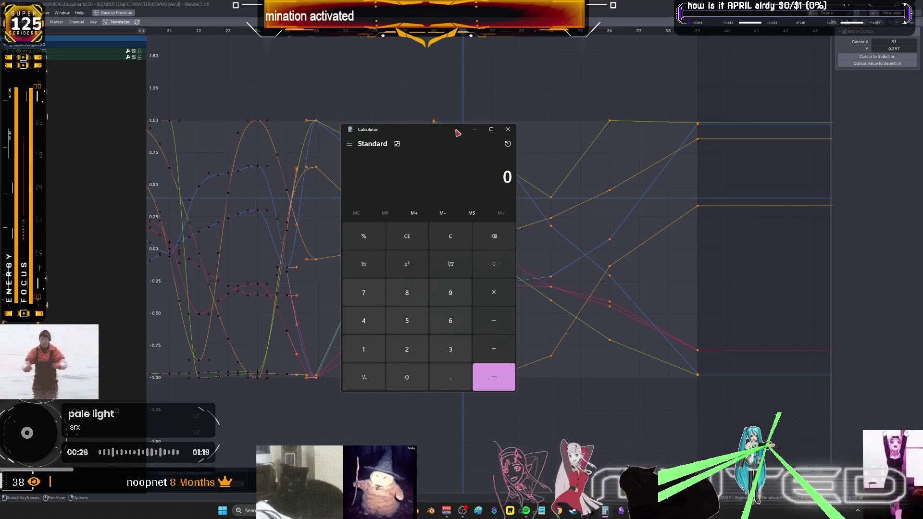
text(10000 + )
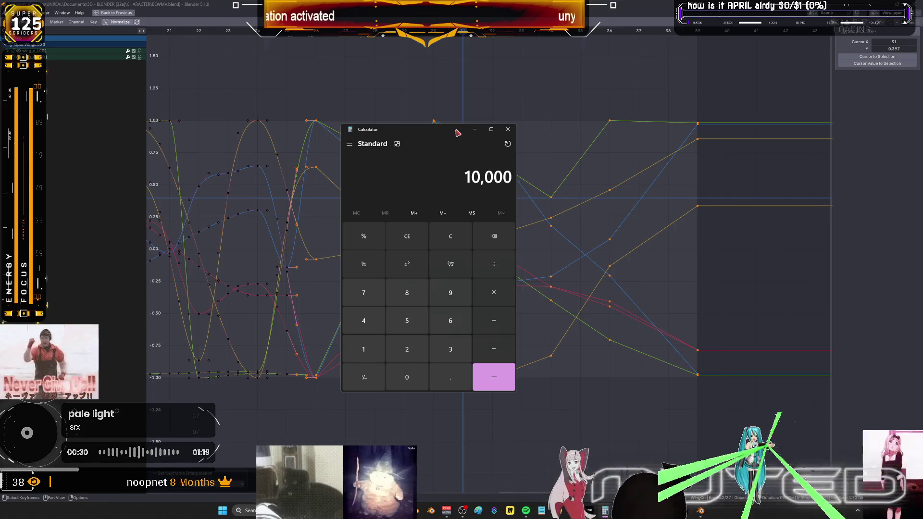
text(24)
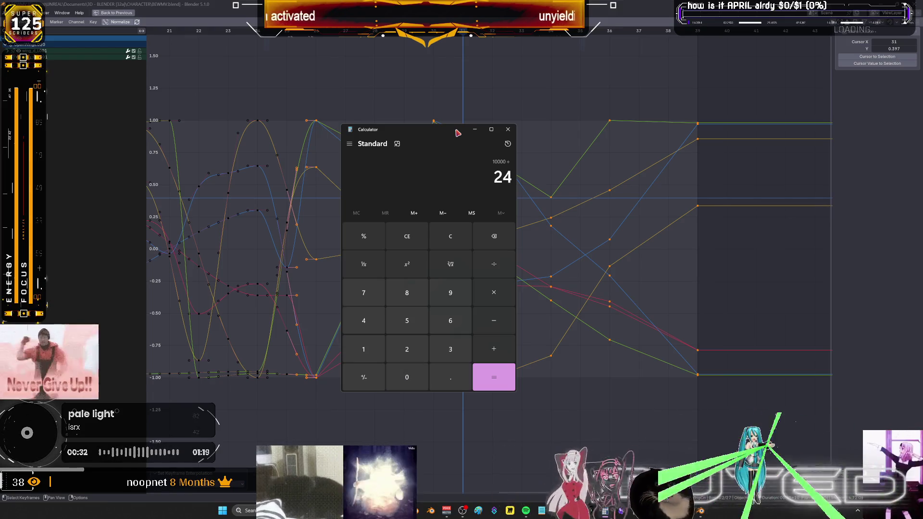
key(Return)
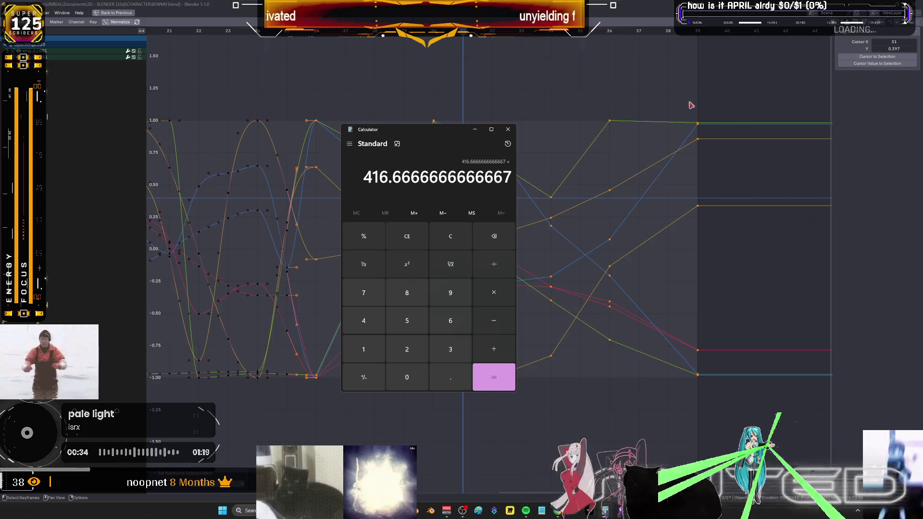
key(alt+Tab)
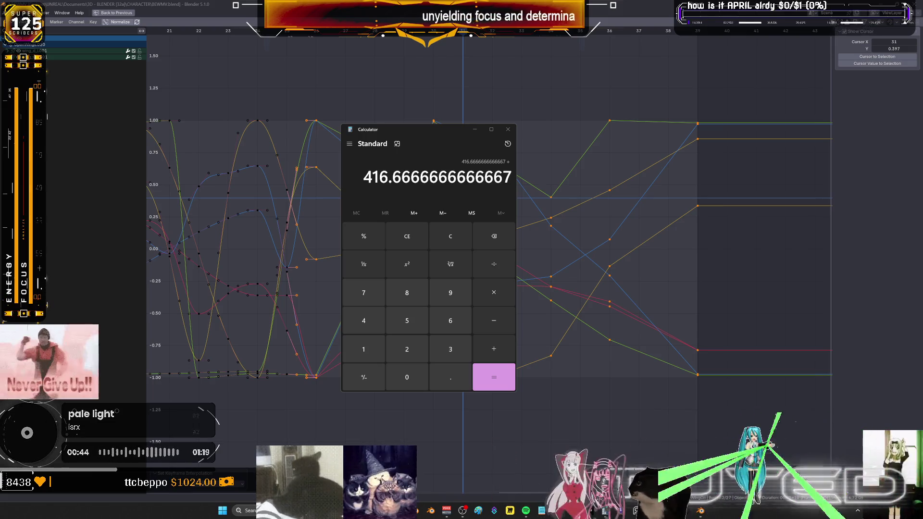
click(509, 131)
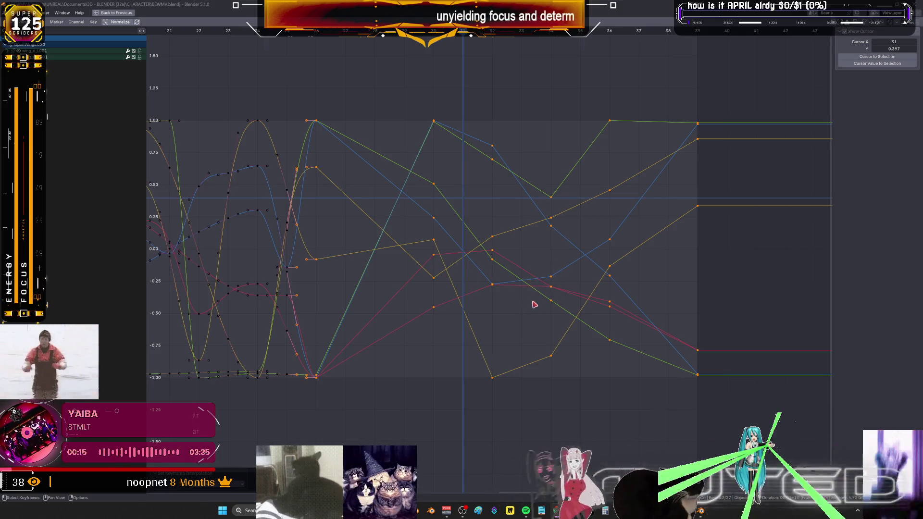
Restore Blender's normal multi-panel layout from the full-window graph
key(ctrl+space)
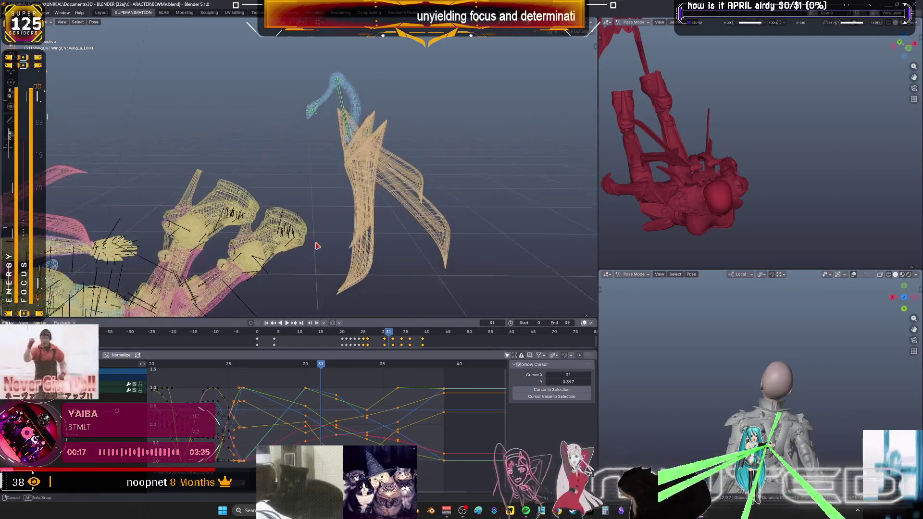
Play back the wing flap, return to frame 27 and select the wing bones to repose
middle_drag(317, 247, 400, 171)
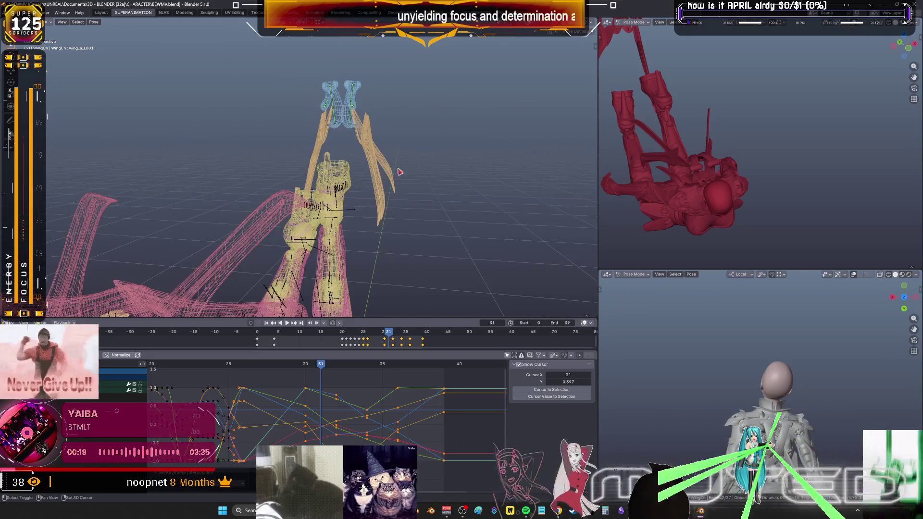
key(space)
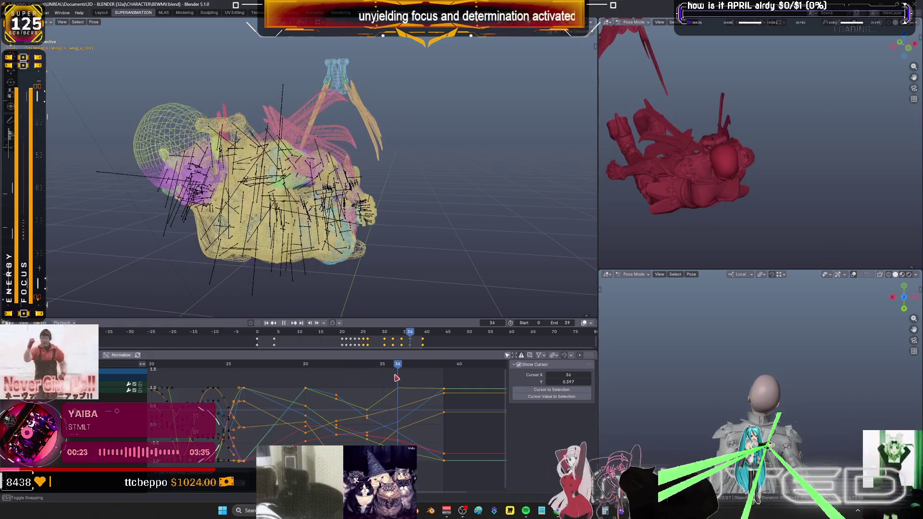
mouse_move(396, 378)
mouse_down()
mouse_move(264, 378)
mouse_move(342, 394)
mouse_move(322, 395)
mouse_up()
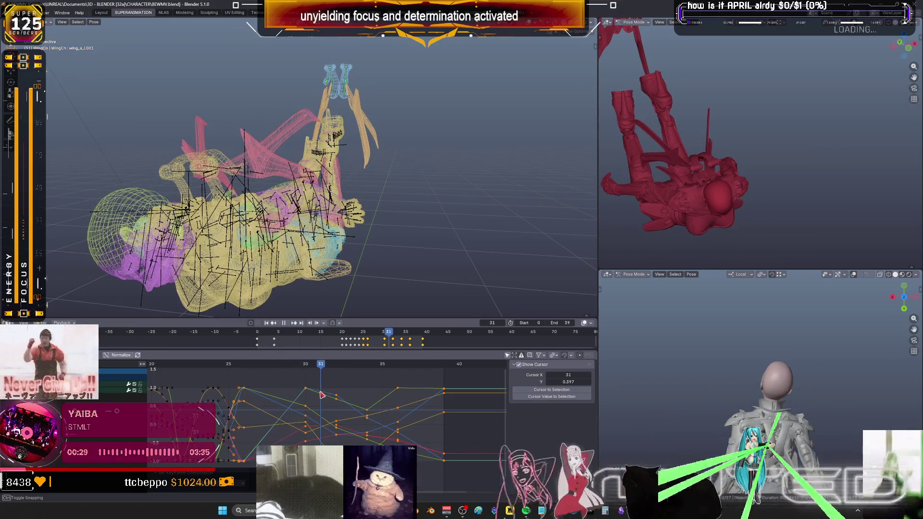
middle_drag(378, 217, 376, 94)
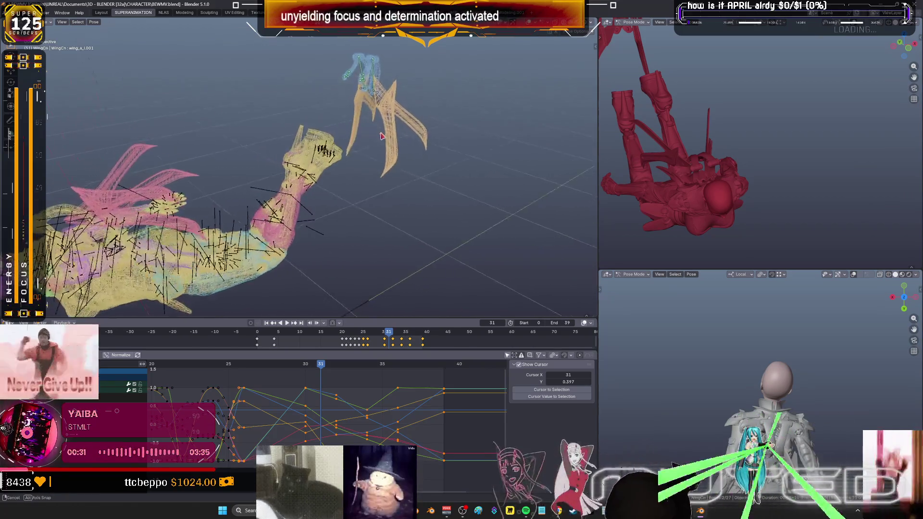
click(375, 198)
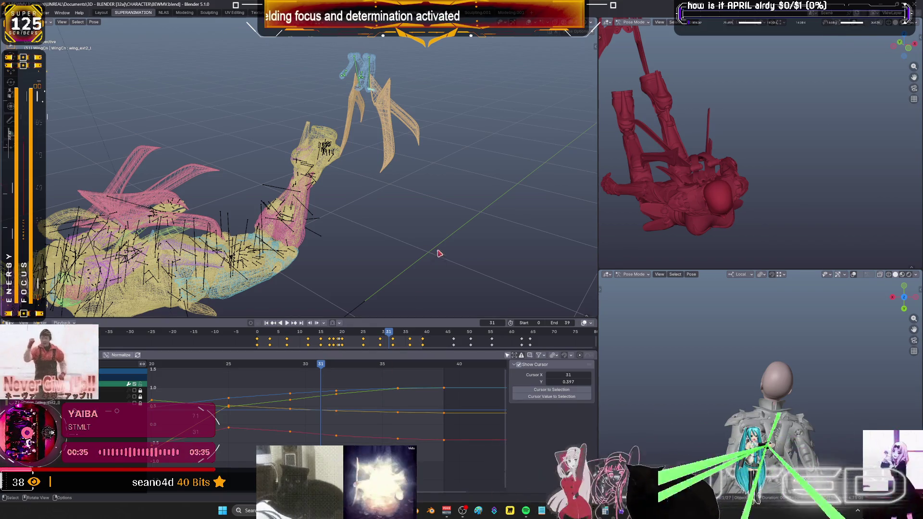
middle_drag(440, 254, 396, 179)
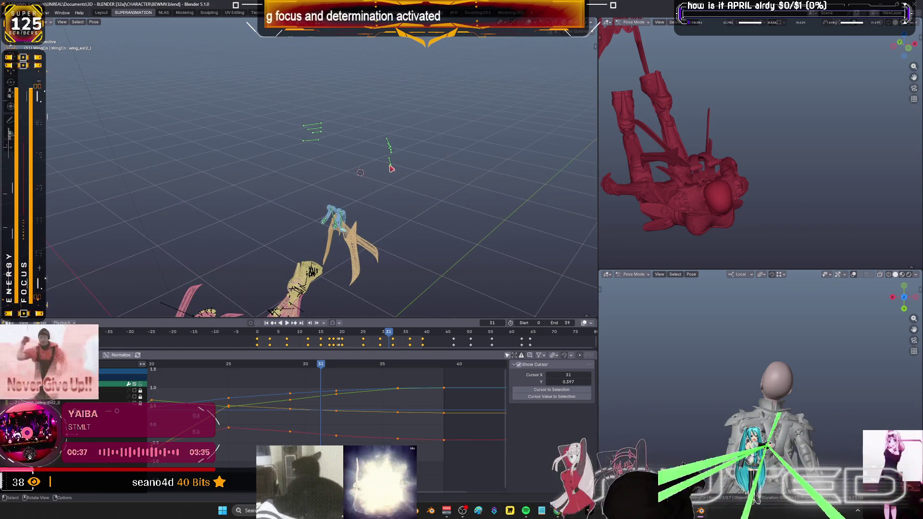
click(372, 275)
middle_drag(372, 275, 387, 212)
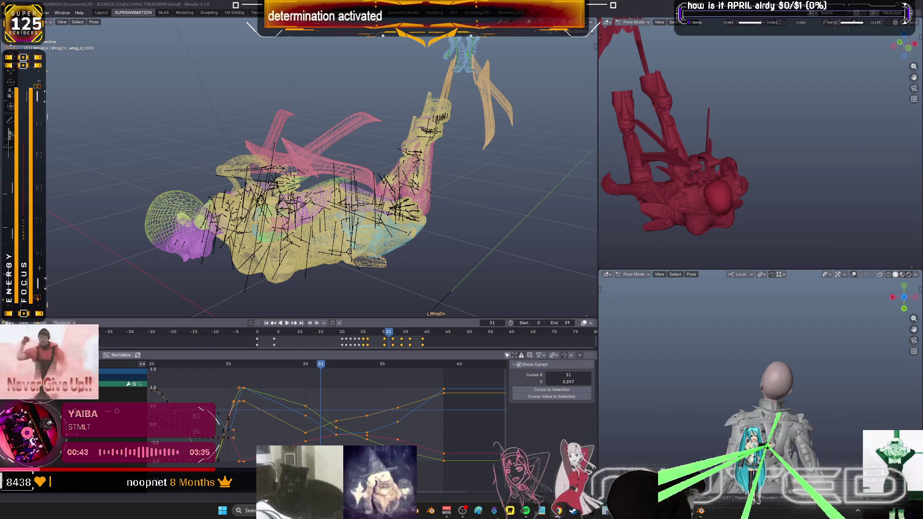
middle_drag(416, 207, 407, 210)
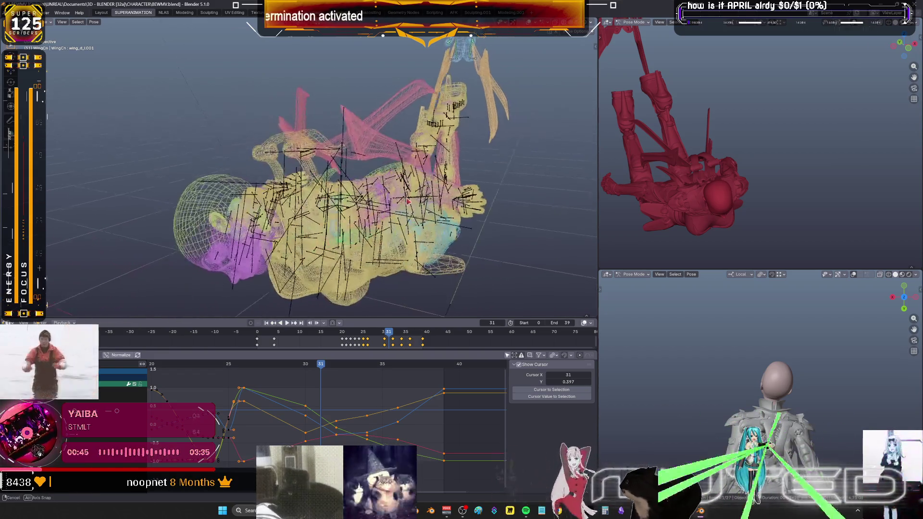
Apply a breakdown pose to the wing bones and key their rotation at frame 31
key(shift+e)
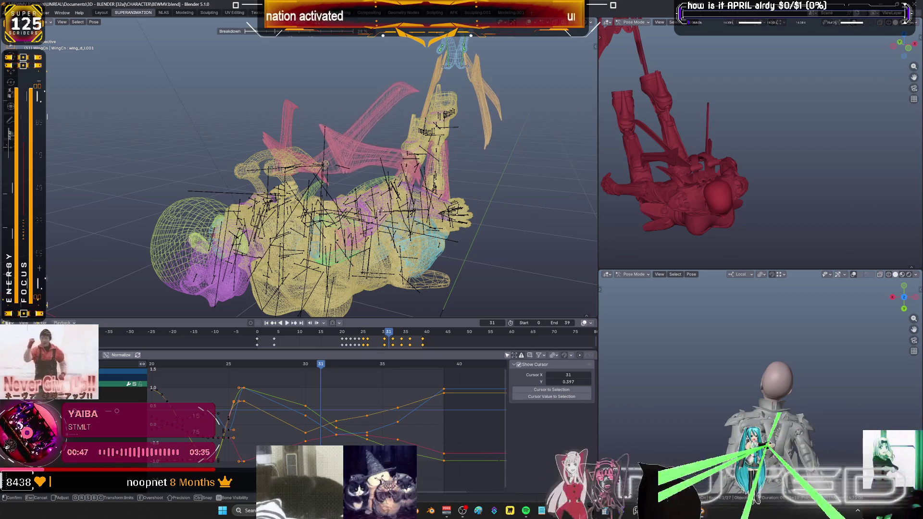
click(395, 213)
key(k)
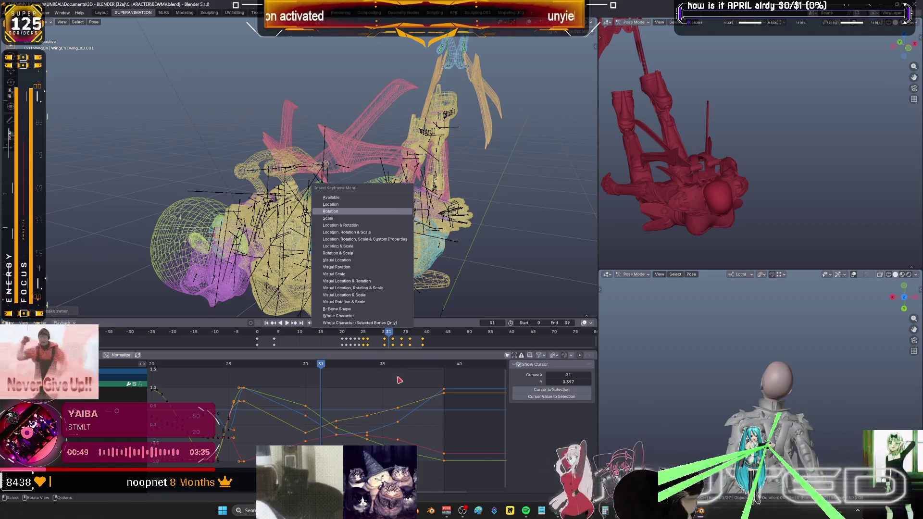
click(399, 380)
drag(323, 368, 334, 370)
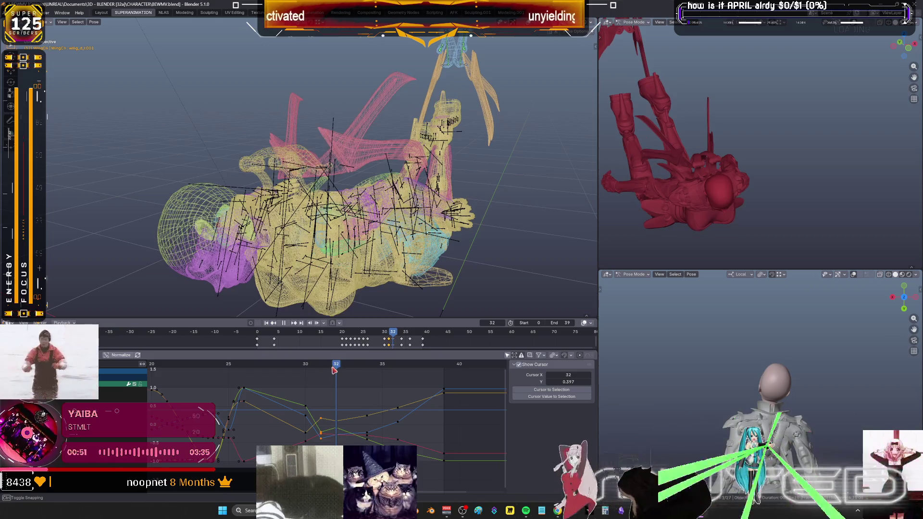
Key another breakdown rotation at frame 32 and scrub back to review the motion
key(shift+e)
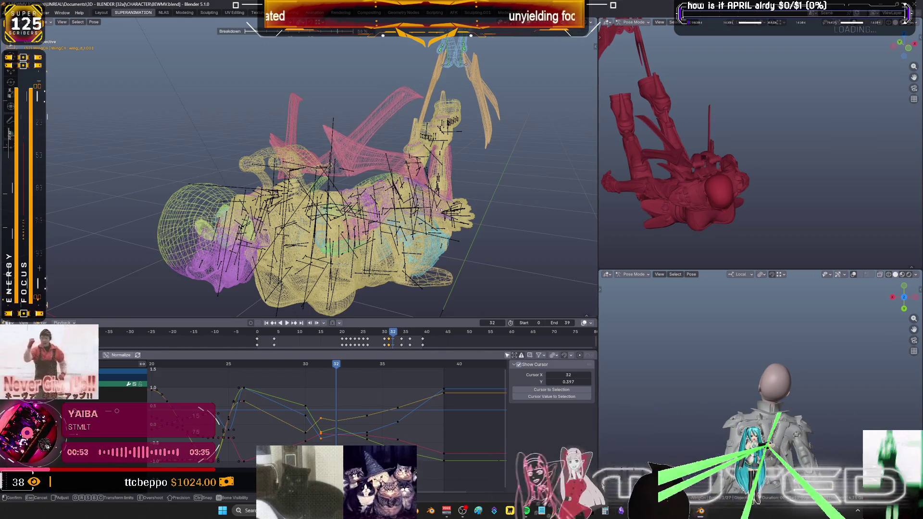
click(426, 210)
key(k)
click(383, 362)
mouse_move(383, 362)
mouse_down()
mouse_move(352, 368)
mouse_move(408, 371)
mouse_move(231, 385)
mouse_move(244, 383)
mouse_up()
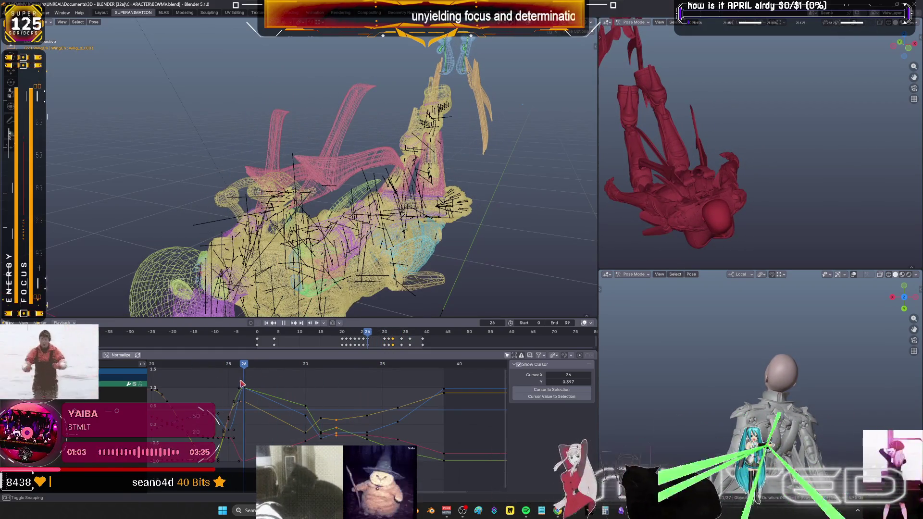
middle_drag(409, 225, 430, 225)
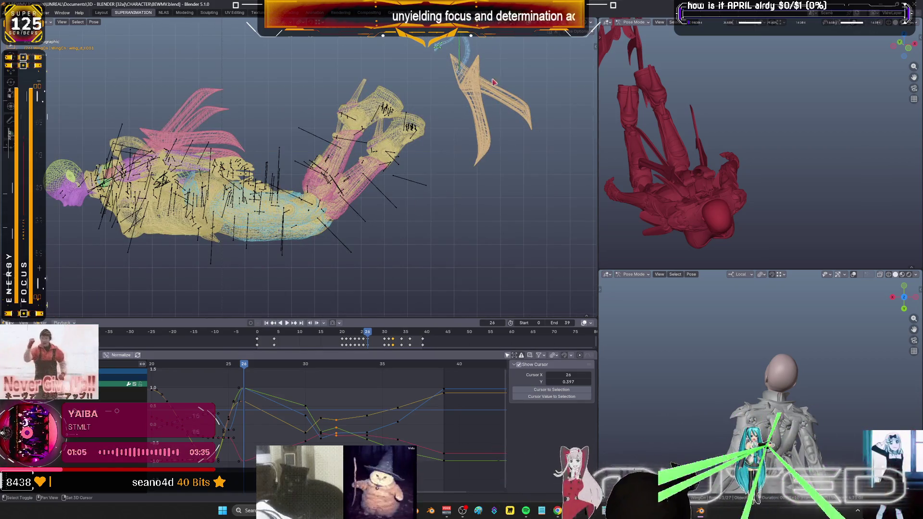
Expand the 3D view to the full window and centre it on the wing
shift+middle_drag(494, 83, 407, 184)
key(ctrl+space)
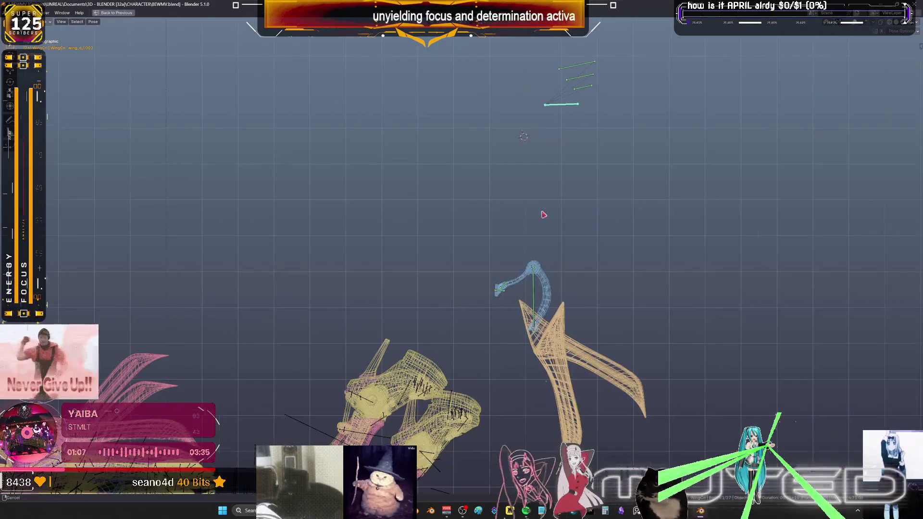
scroll(481, 264, up, 3)
key(d)
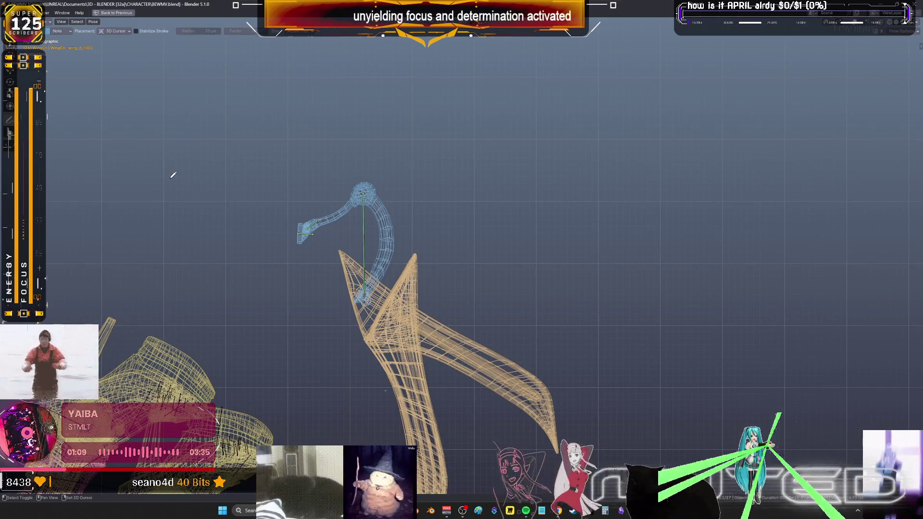
middle_drag(171, 174, 403, 219)
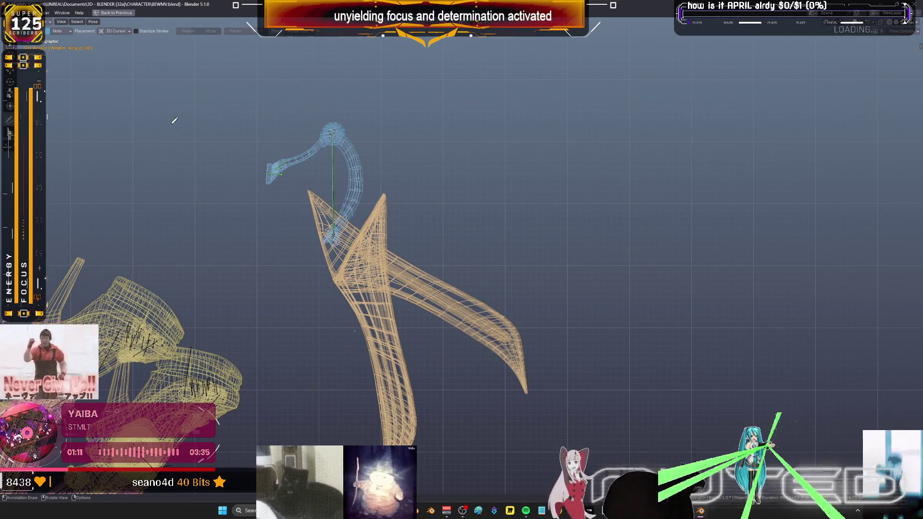
middle_drag(173, 120, 498, 280)
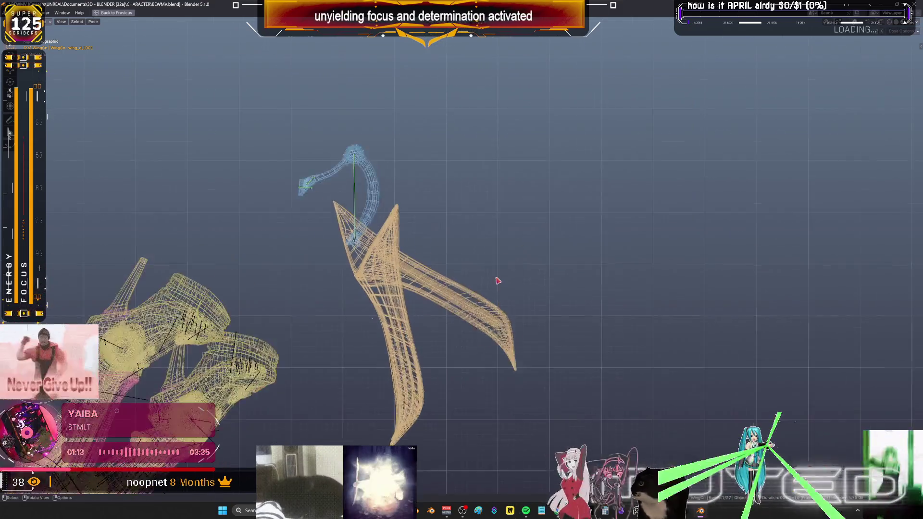
alt+middle_click(442, 260)
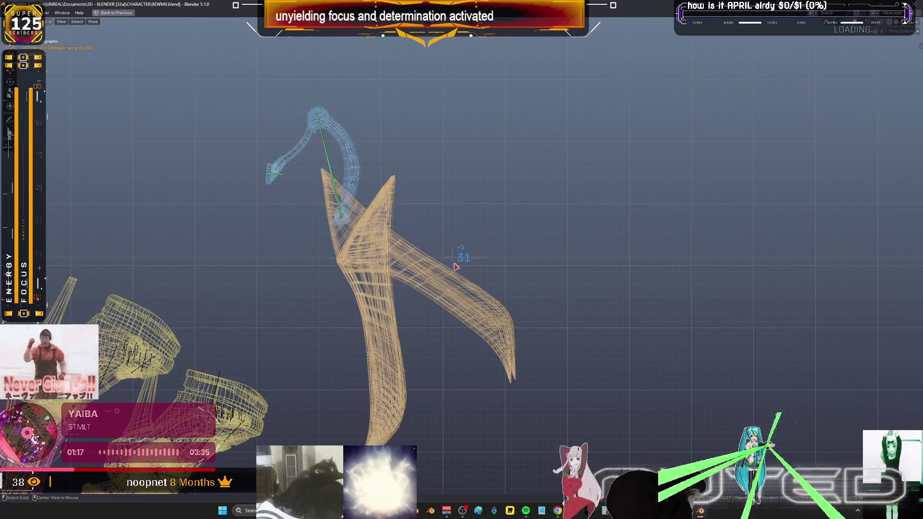
alt+scroll(447, 266, down, 3)
alt+scroll(452, 268, down, 1)
Rotate the wing bones into a new pose and key their rotation at several successive frames
key(r)
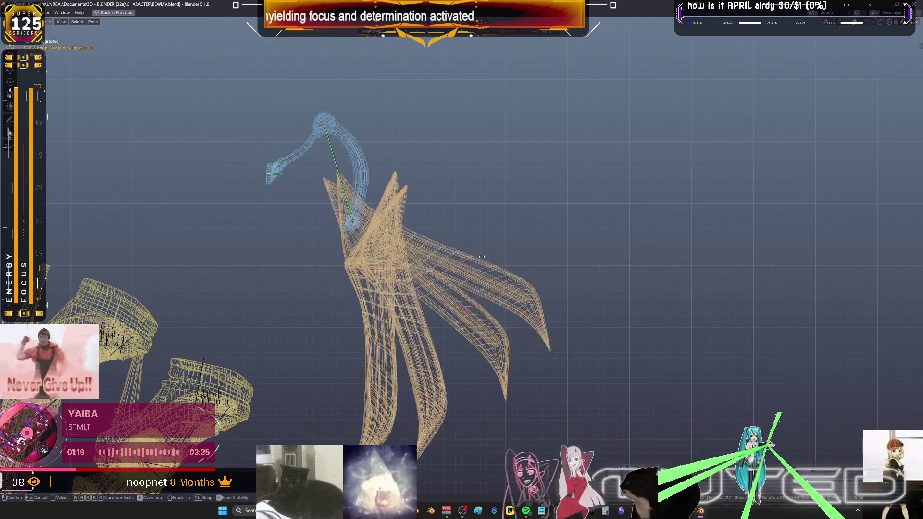
click(545, 254)
key(i)
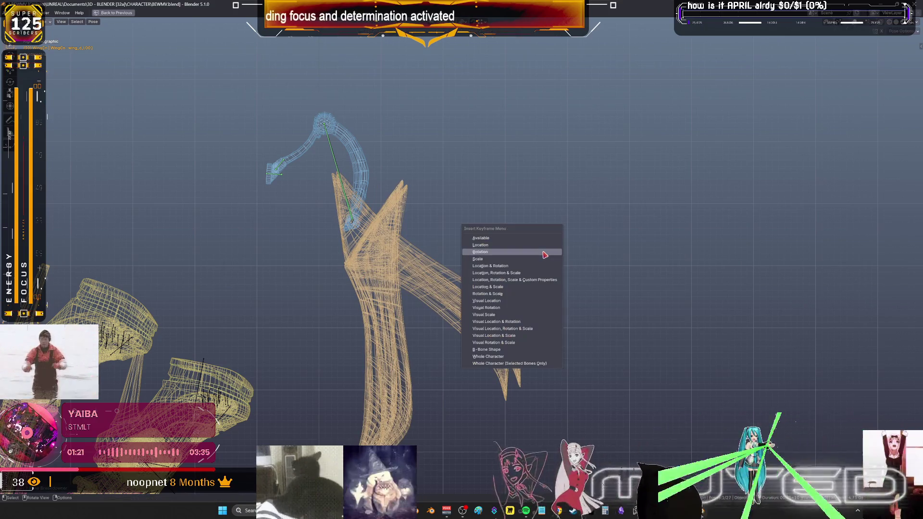
click(479, 251)
alt+scroll(505, 245, down, 7)
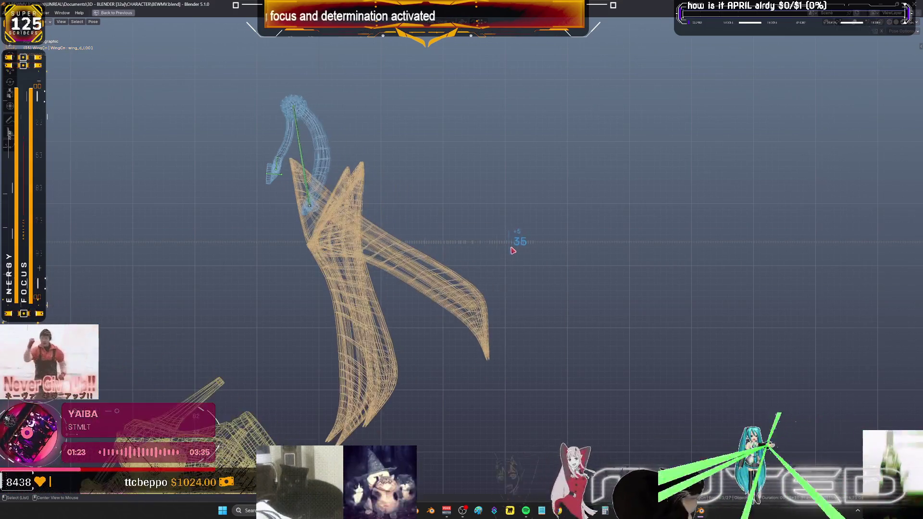
alt+scroll(514, 253, up, 2)
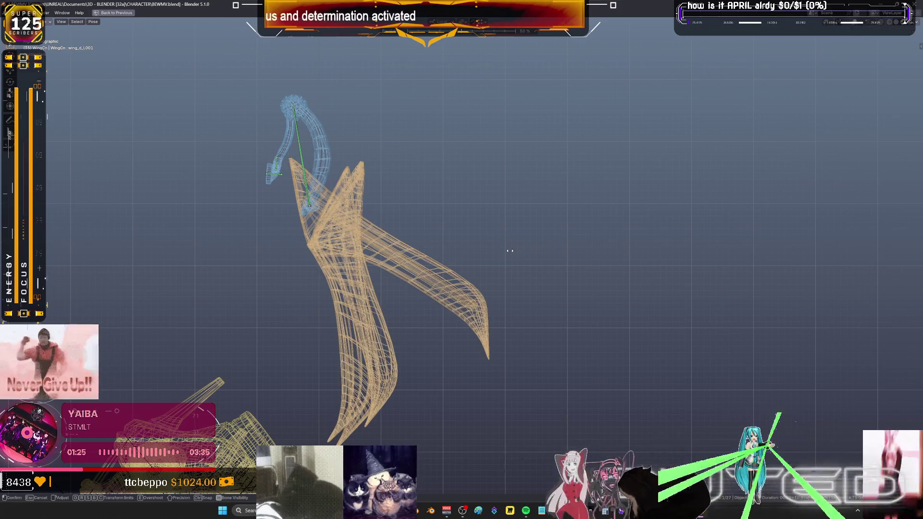
key(i)
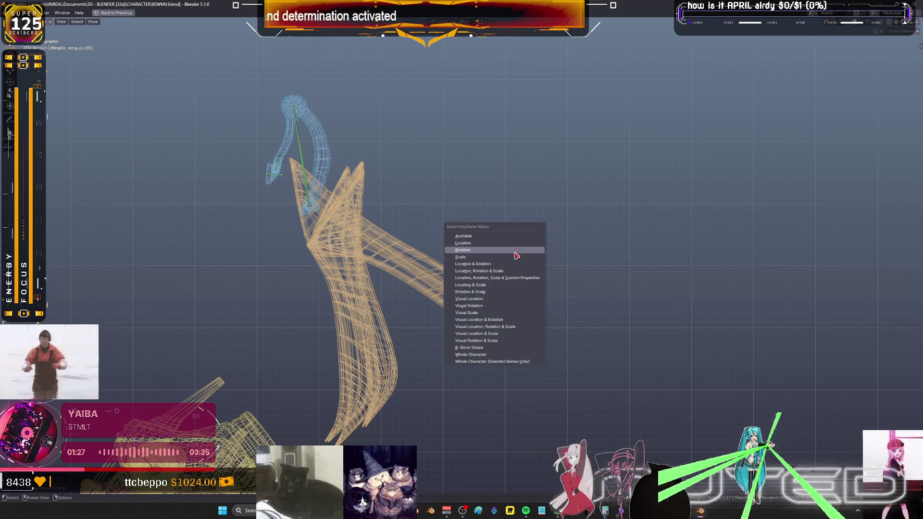
click(516, 252)
alt+scroll(505, 249, down, 1)
alt+scroll(506, 249, down, 1)
alt+scroll(508, 251, down, 1)
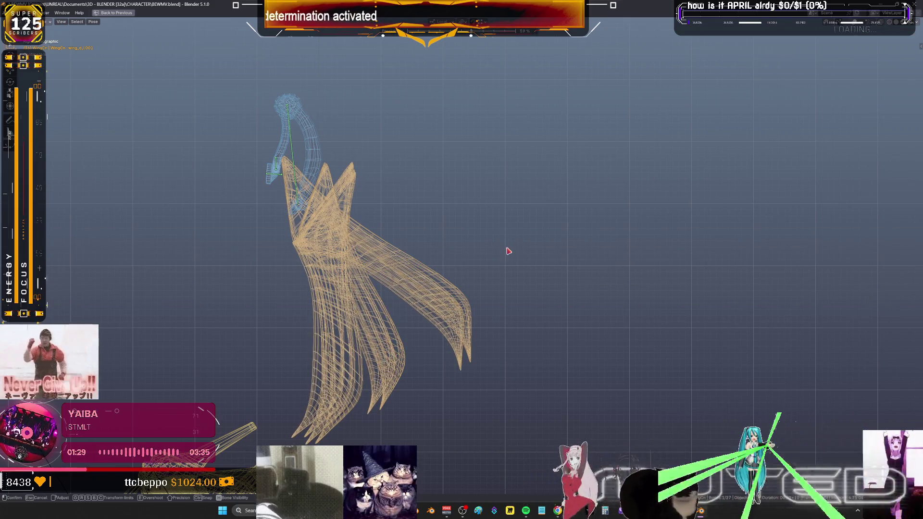
key(i)
click(454, 252)
alt+scroll(457, 257, down, 1)
alt+scroll(459, 256, down, 1)
alt+scroll(462, 257, down, 1)
key(i)
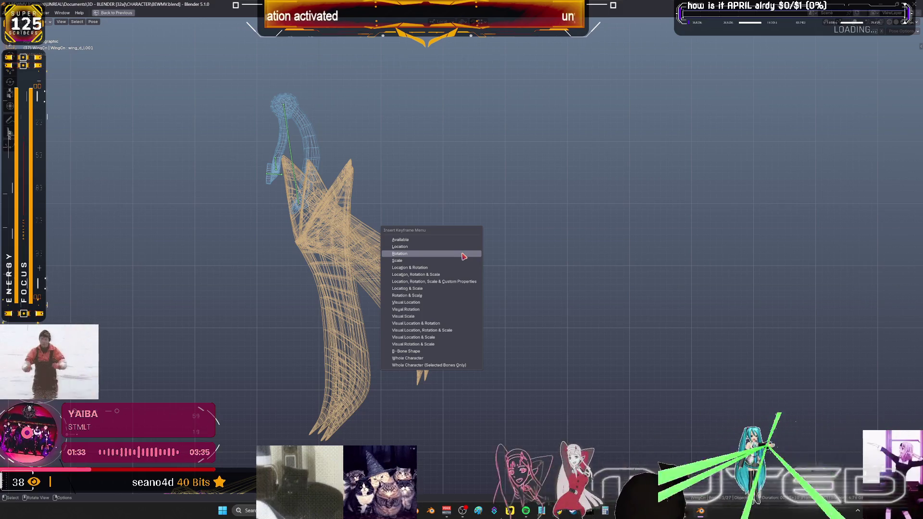
click(464, 257)
alt+scroll(465, 256, down, 1)
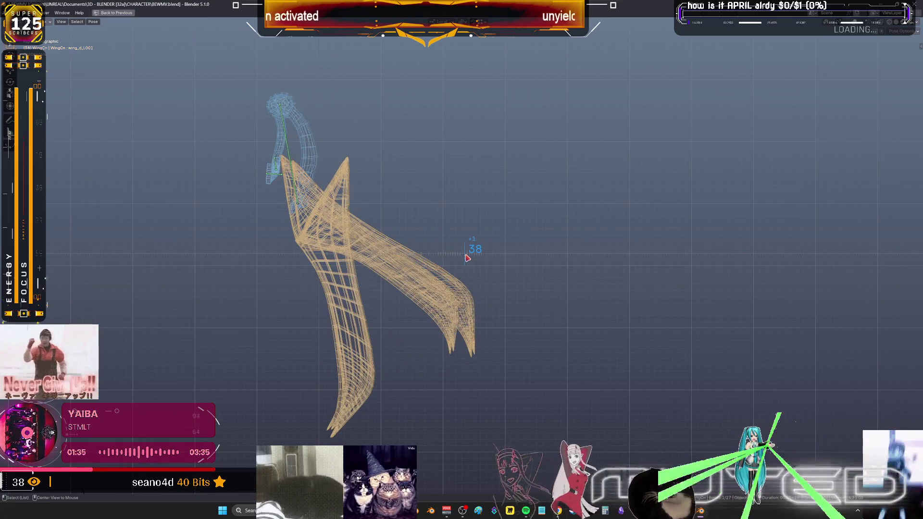
Rotate the wing bones once more and key that rotation, then return to the multi-panel layout
key(r)
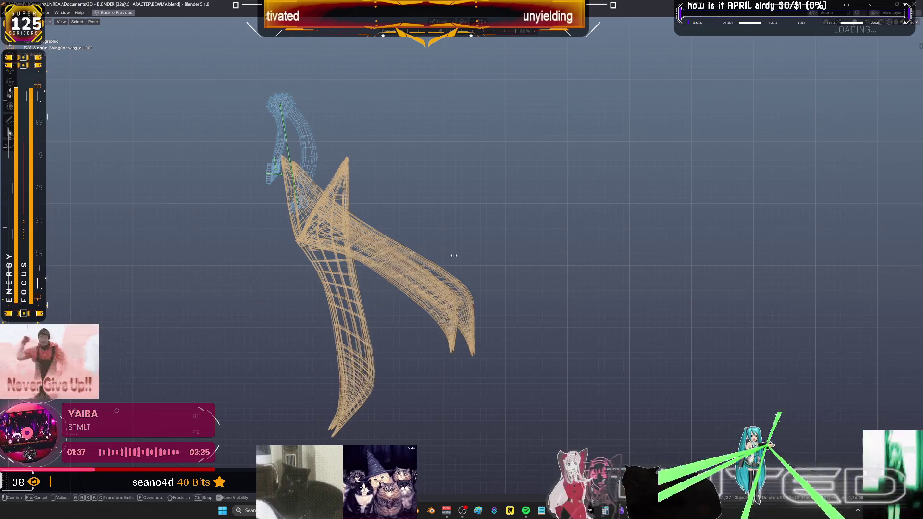
click(458, 258)
key(i)
alt+scroll(460, 254, up, 6)
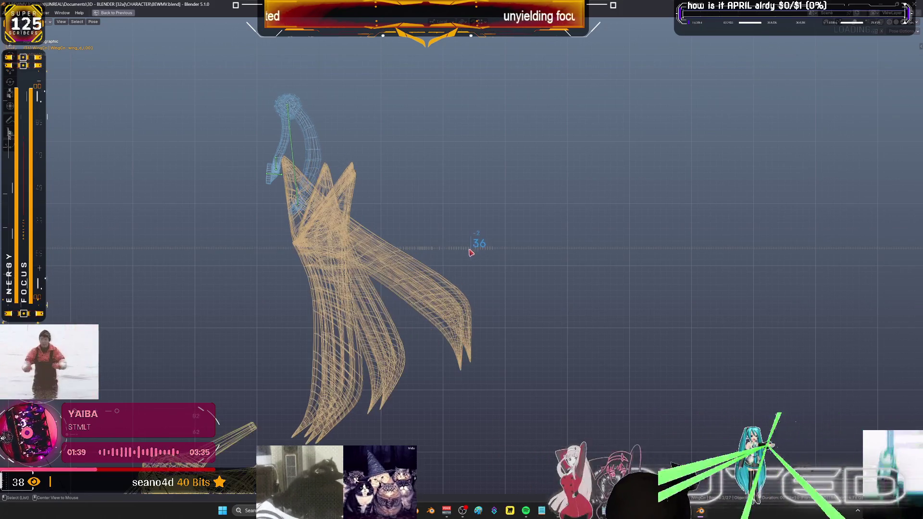
alt+scroll(460, 255, up, 1)
alt+scroll(458, 257, up, 1)
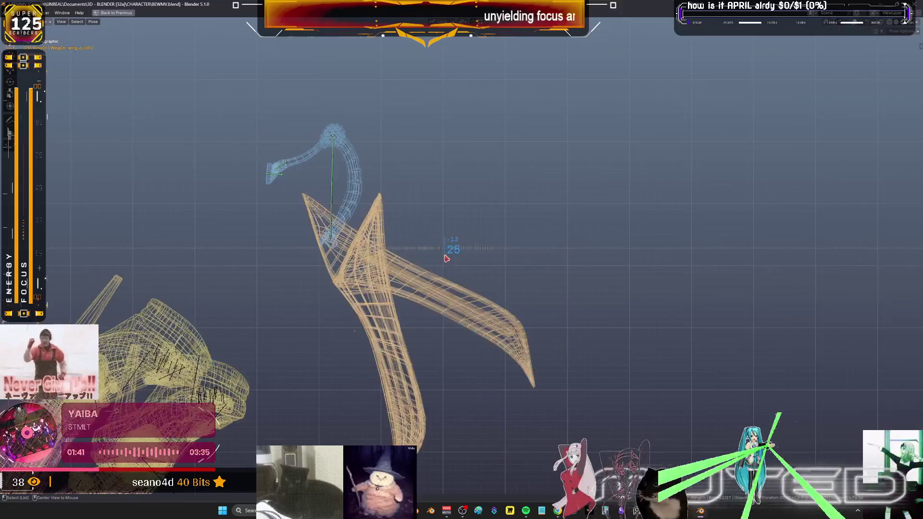
alt+scroll(455, 258, up, 1)
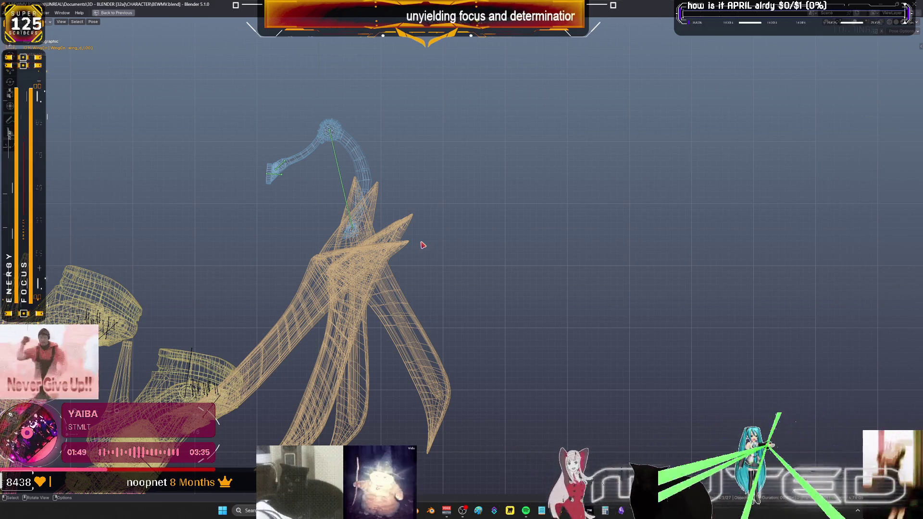
mouse_move(489, 262)
middle_down()
mouse_move(437, 293)
mouse_move(430, 312)
middle_up()
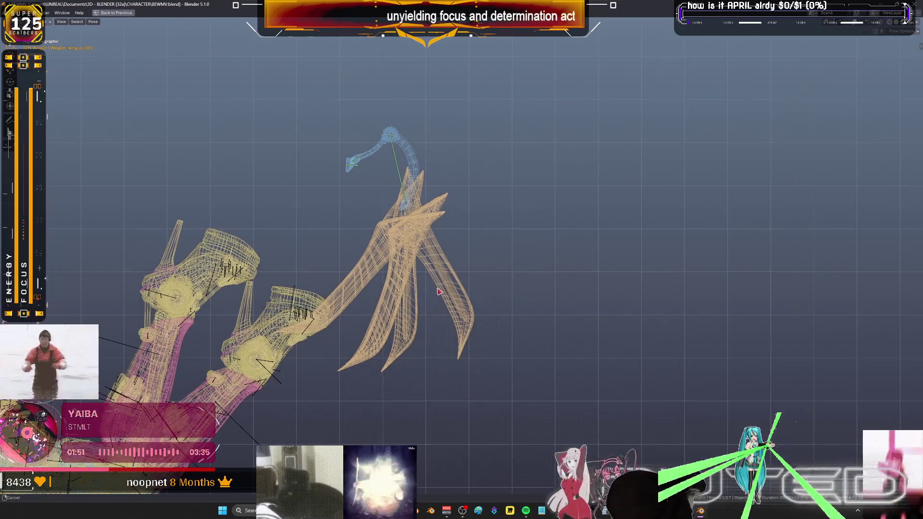
key(ctrl+space)
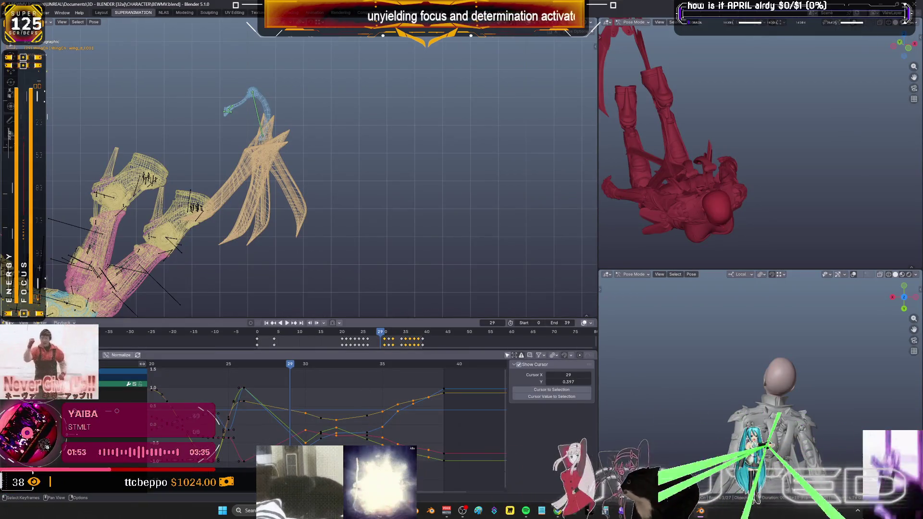
Smooth the wing rotation curves around frames 28–33
click(370, 419)
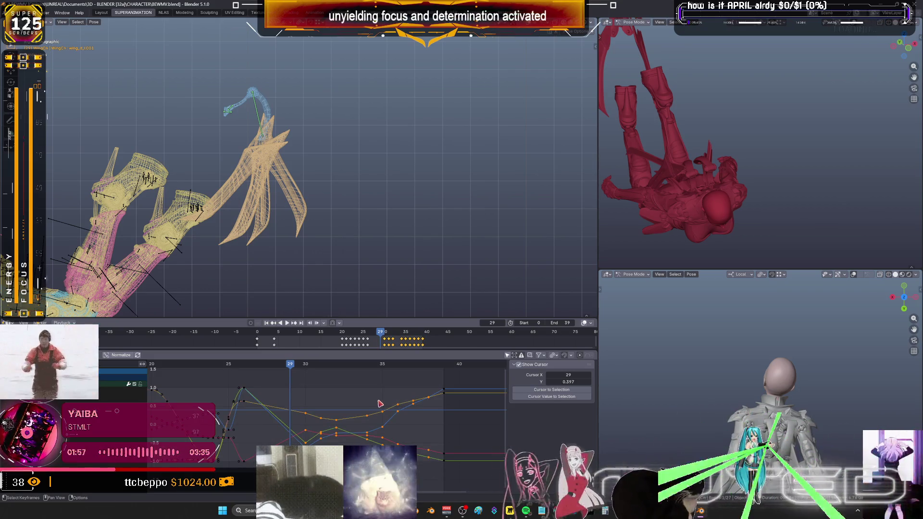
key(alt+o)
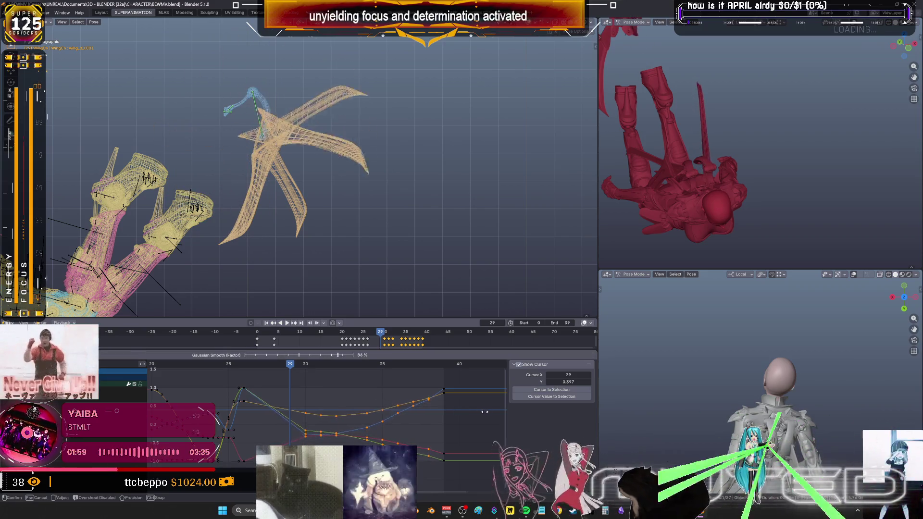
click(457, 410)
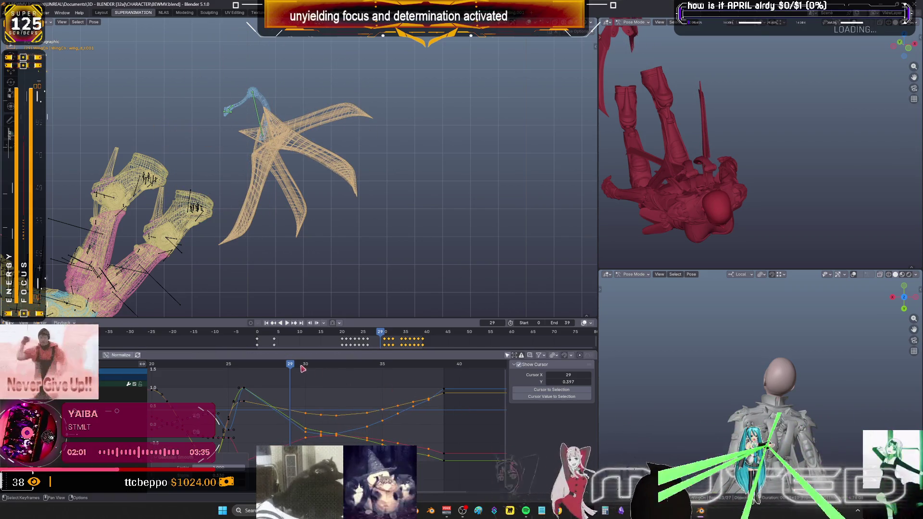
Play back the smoothed wing motion, pull back and select the upper control bones
key(space)
mouse_move(355, 378)
mouse_down()
mouse_move(463, 392)
mouse_move(270, 390)
mouse_up()
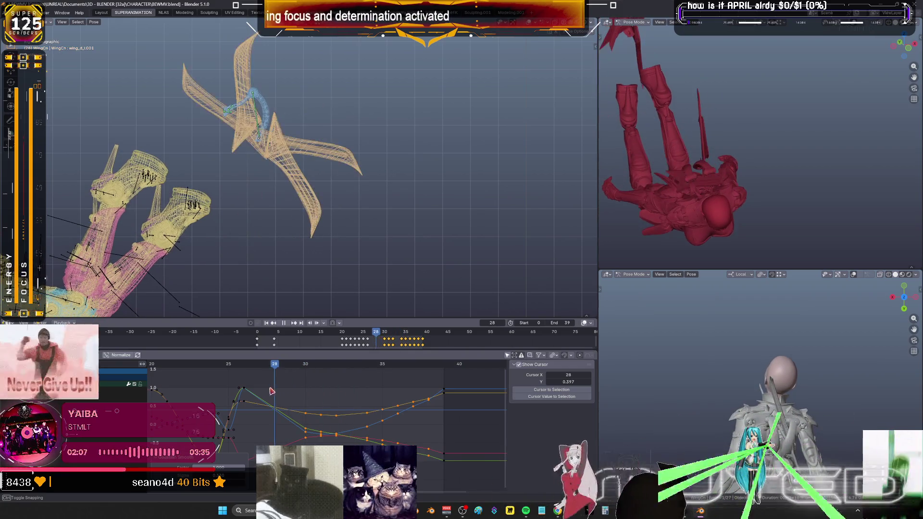
mouse_move(328, 227)
middle_down()
mouse_move(319, 265)
mouse_move(295, 247)
mouse_move(329, 176)
mouse_move(287, 152)
middle_up()
drag(287, 152, 213, 84)
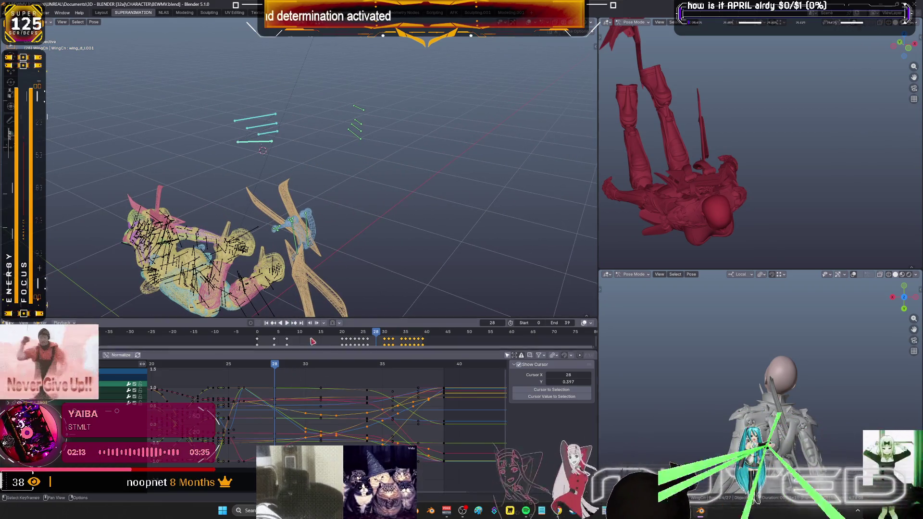
Rotate the selected wing bones and key their rotation on frames 28 and 29
key(r)
click(331, 193)
right_click(331, 195)
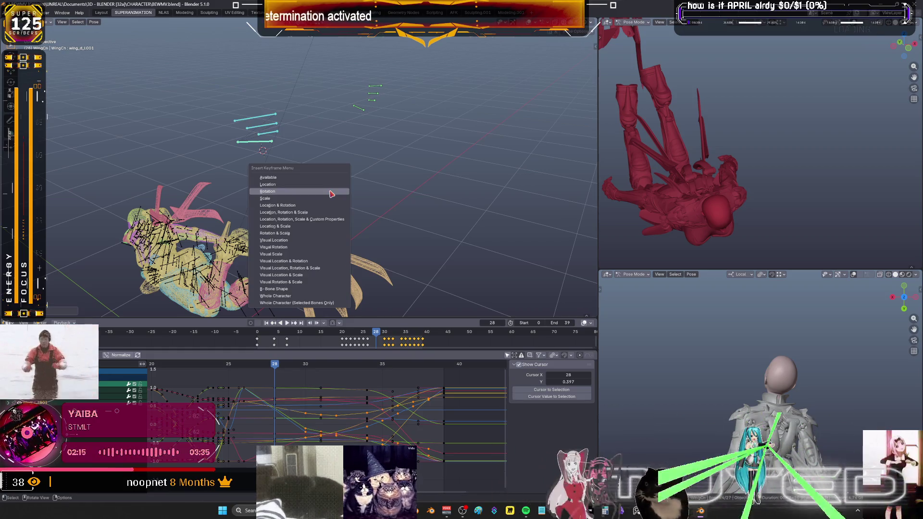
key(Escape)
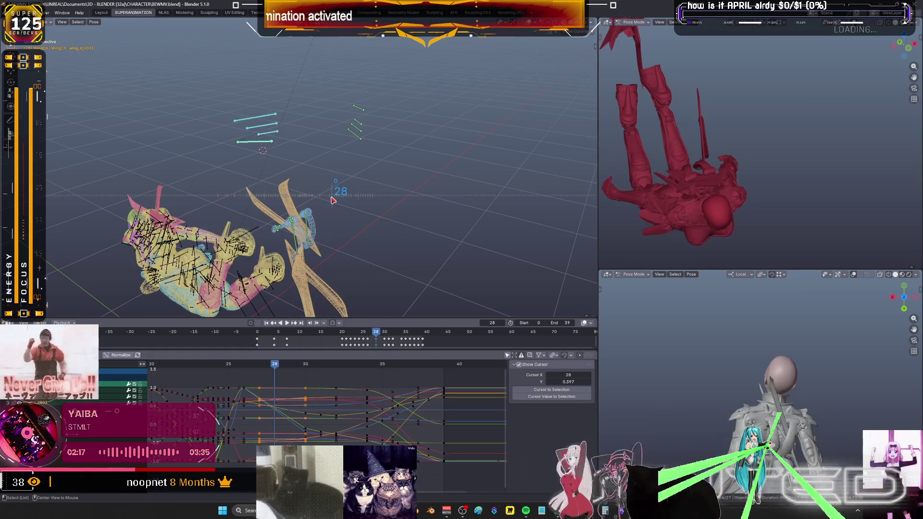
key(Right)
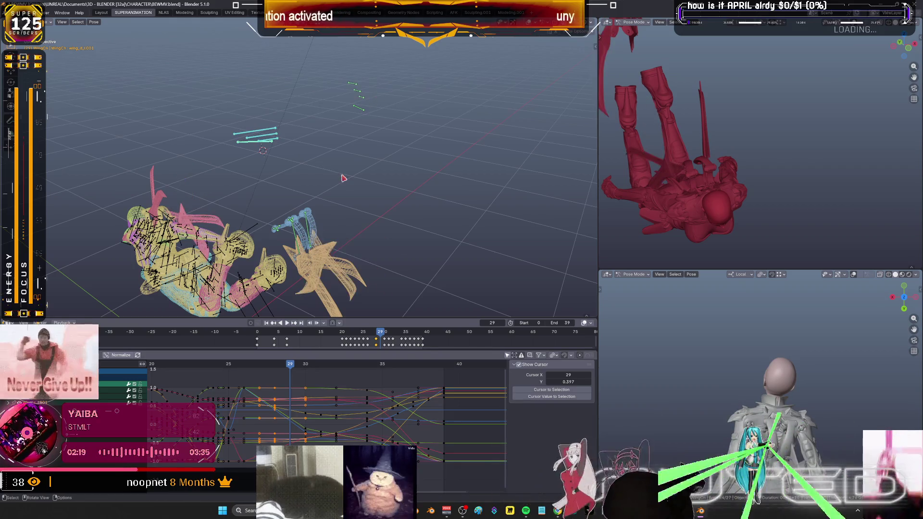
key(r)
click(445, 152)
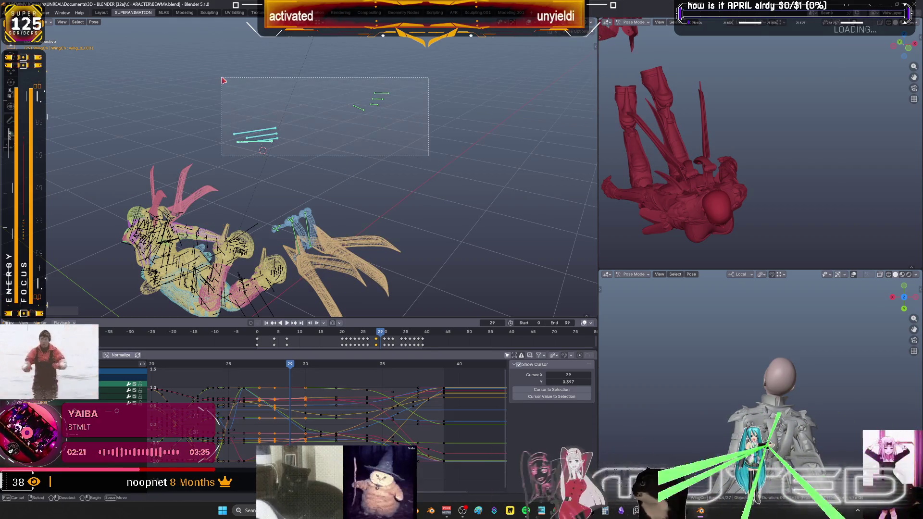
key(k)
click(381, 150)
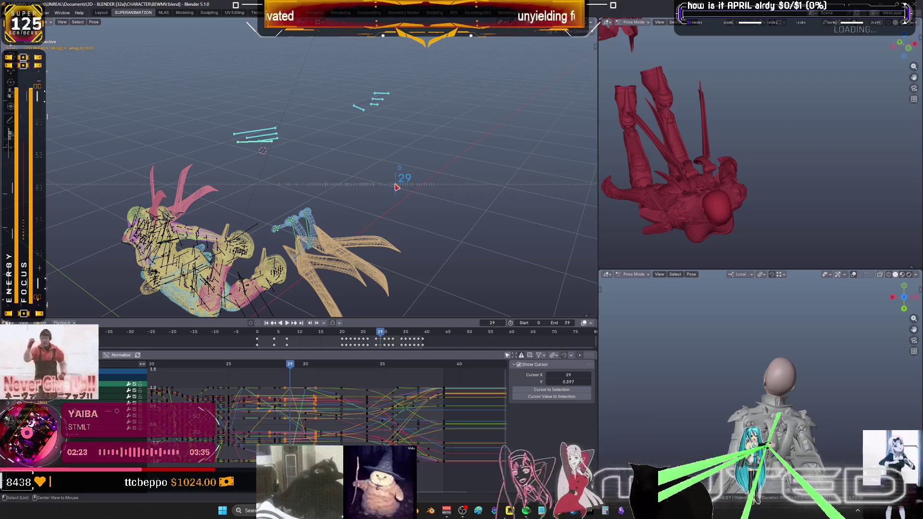
Re-pose the upper control bones at frame 28, then key their rotation on frames 28 and 30
key(Left)
key(Right)
key(Left)
key(r)
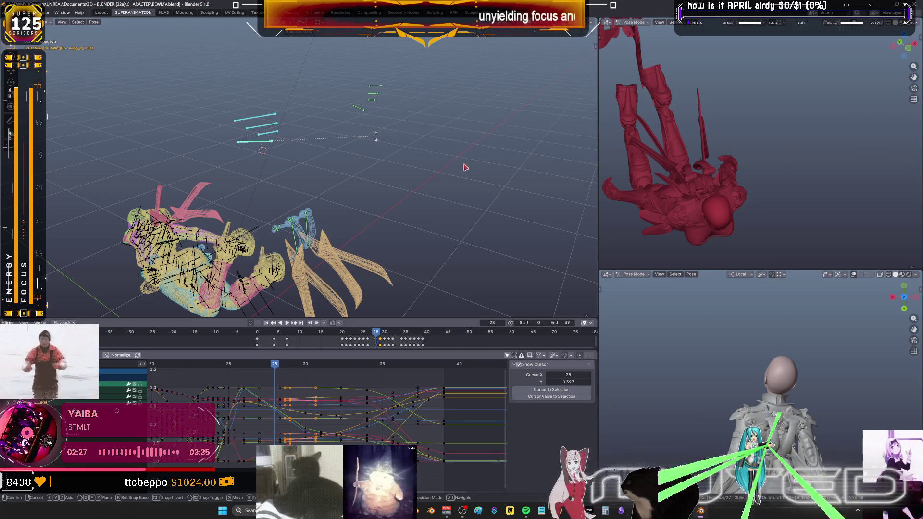
click(465, 168)
drag(216, 72, 463, 217)
key(i)
click(302, 126)
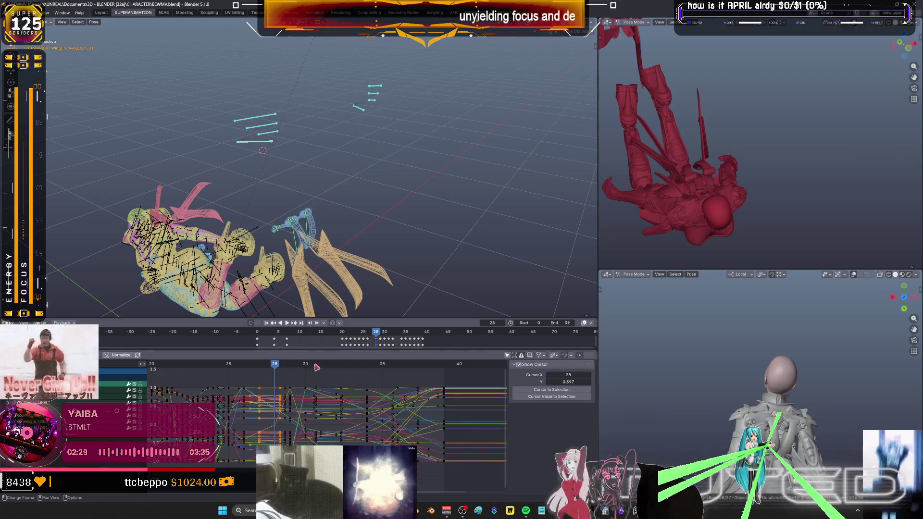
click(300, 367)
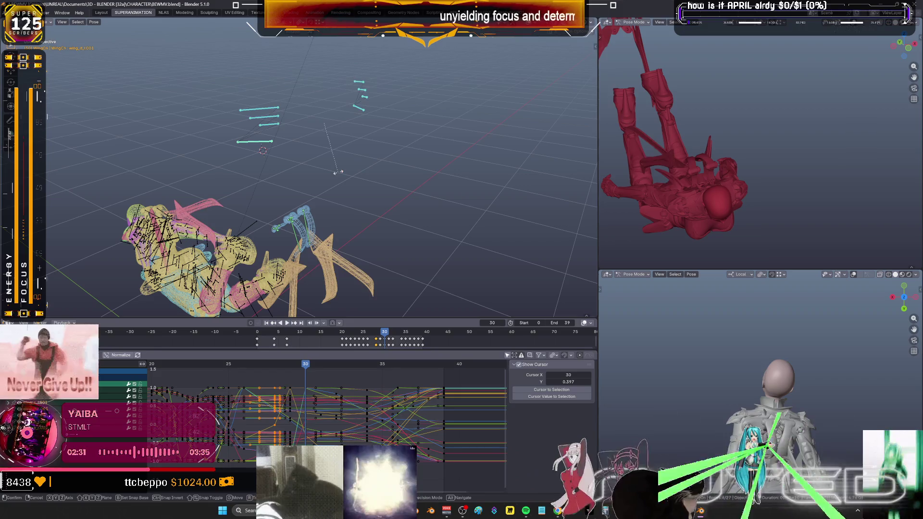
drag(318, 169, 231, 82)
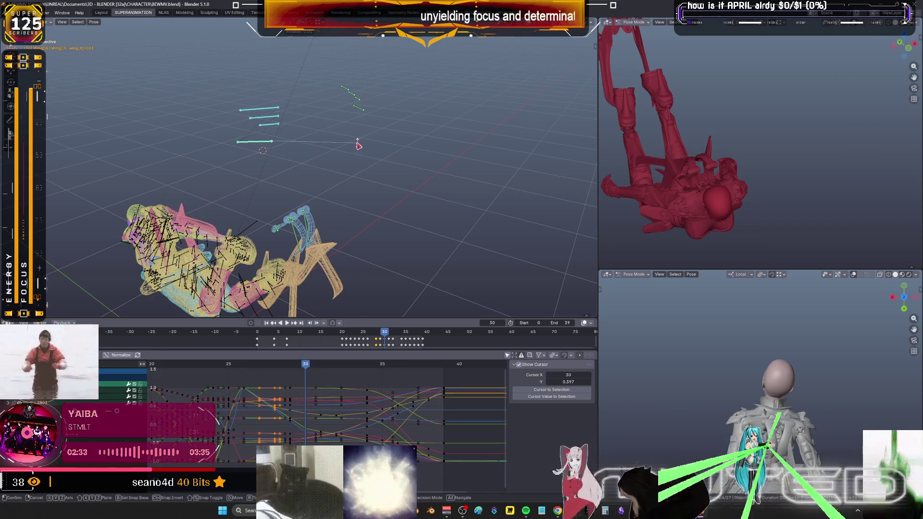
drag(454, 169, 226, 86)
key(i)
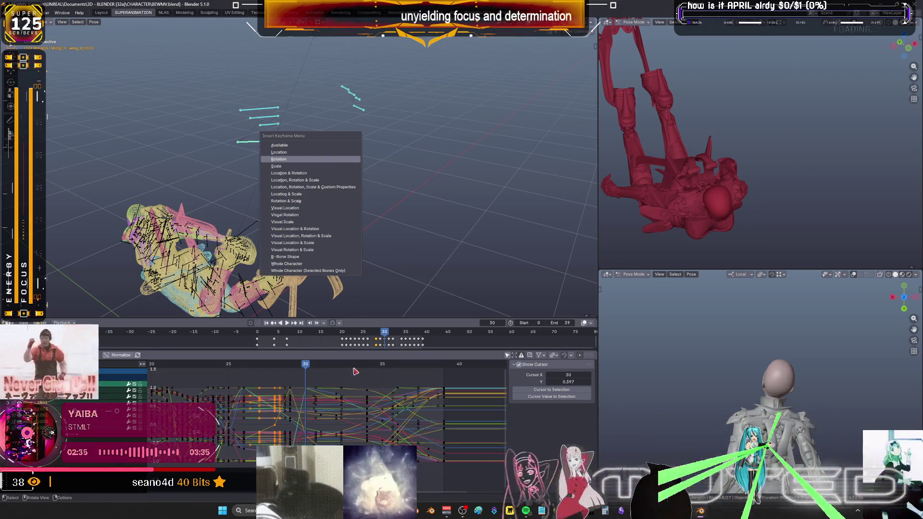
click(279, 159)
Rotate the upper wing bones and key rotation on both wing groups at frames 31 and 32
key(Right)
drag(301, 163, 239, 84)
key(r)
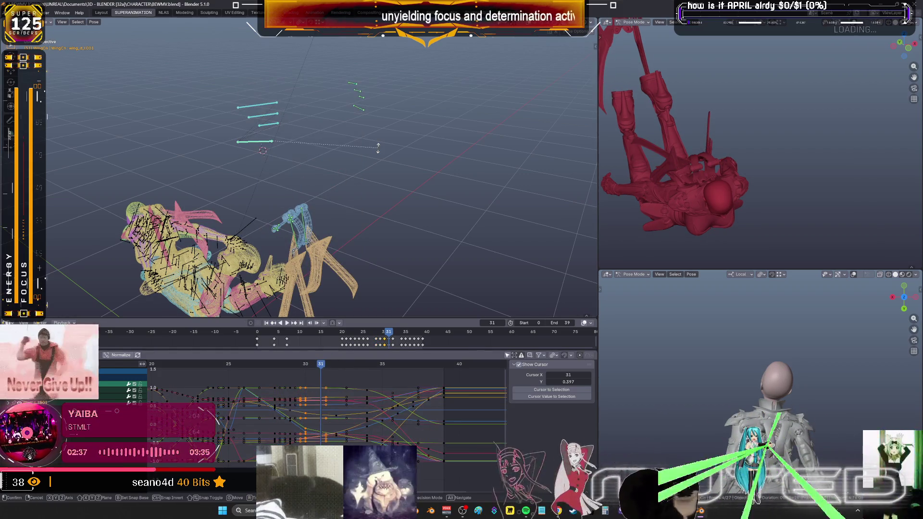
click(377, 148)
drag(429, 168, 202, 67)
key(i)
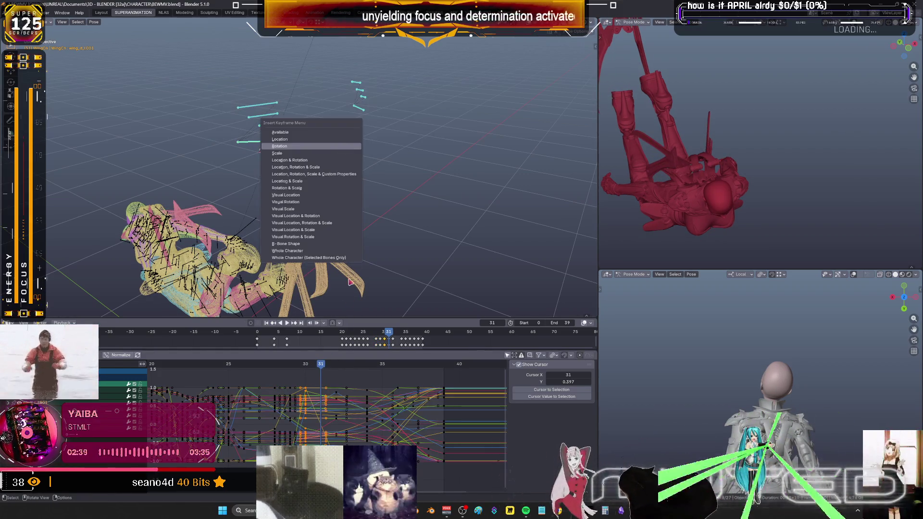
click(279, 146)
key(Right)
drag(233, 73, 289, 171)
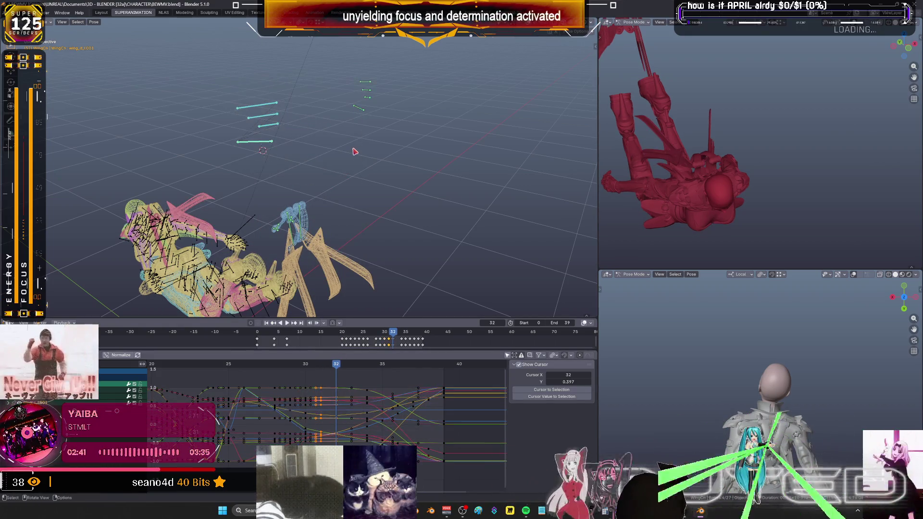
drag(439, 169, 225, 67)
key(i)
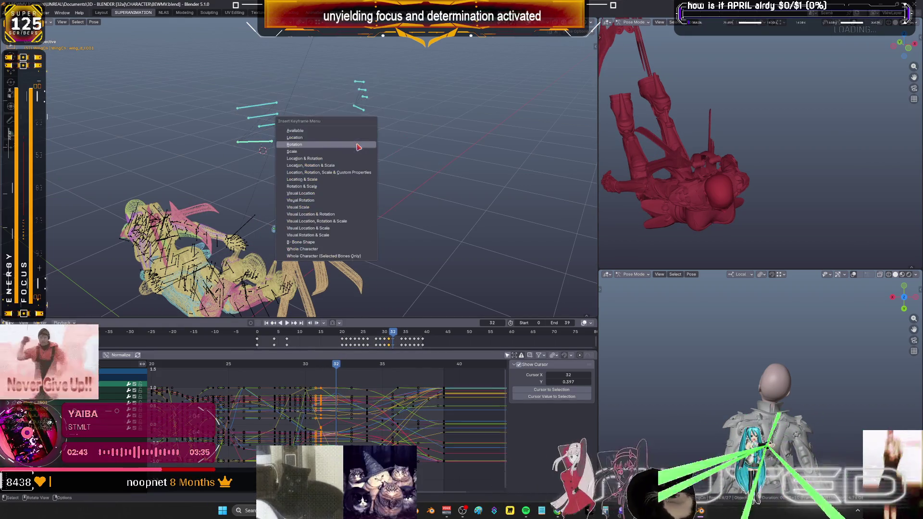
click(295, 144)
Rotate the left wing bones and key rotation on both wing groups at frames 33 and 34
key(Right)
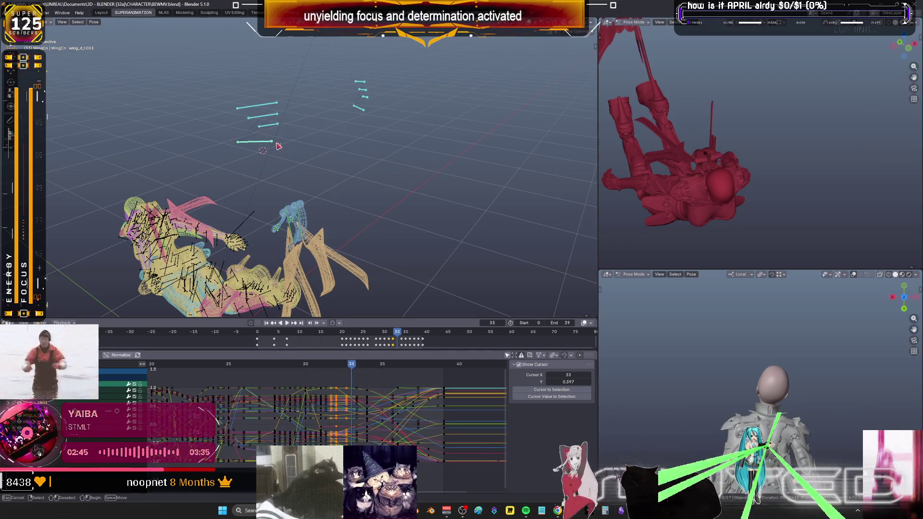
drag(235, 83, 296, 166)
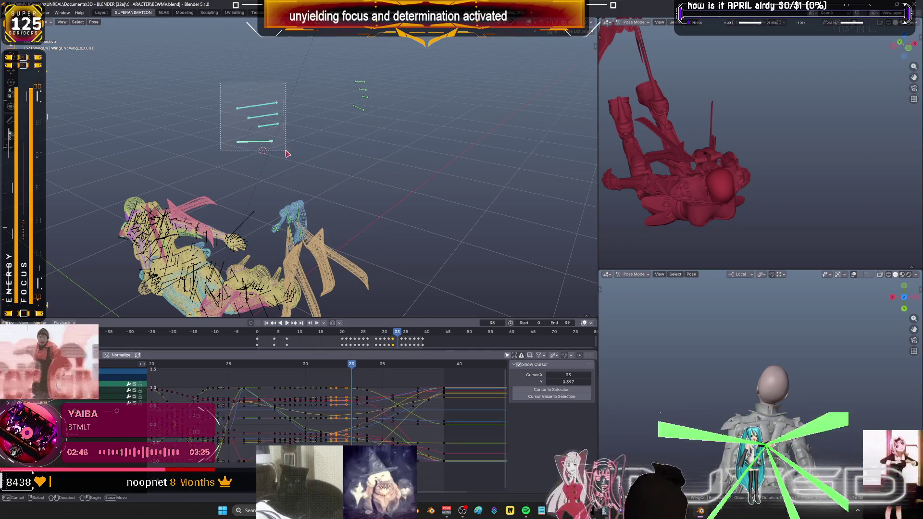
key(r)
click(372, 172)
drag(457, 181, 196, 65)
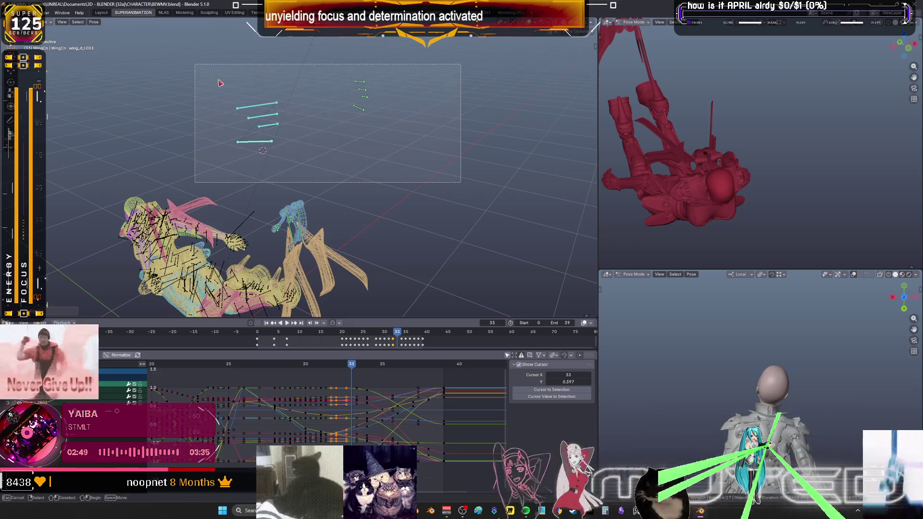
key(i)
key(Return)
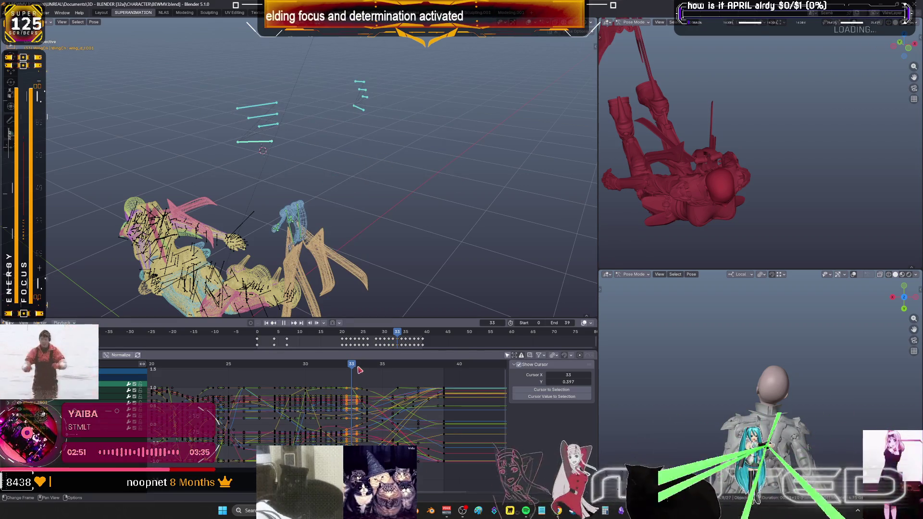
click(363, 368)
drag(289, 197, 222, 84)
drag(449, 178, 222, 59)
key(i)
key(Return)
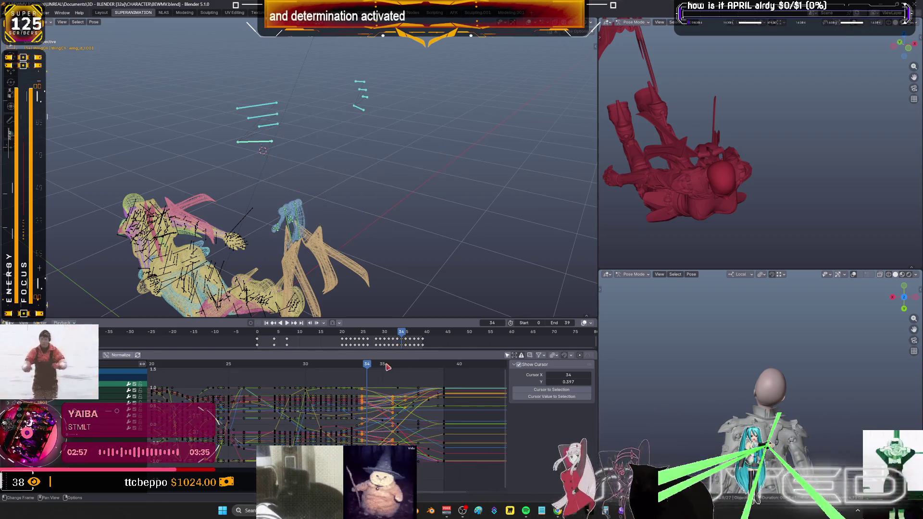
Rotate the left wing again and key the wing bones' rotation at frames 35 and 36
click(383, 365)
drag(308, 170, 223, 75)
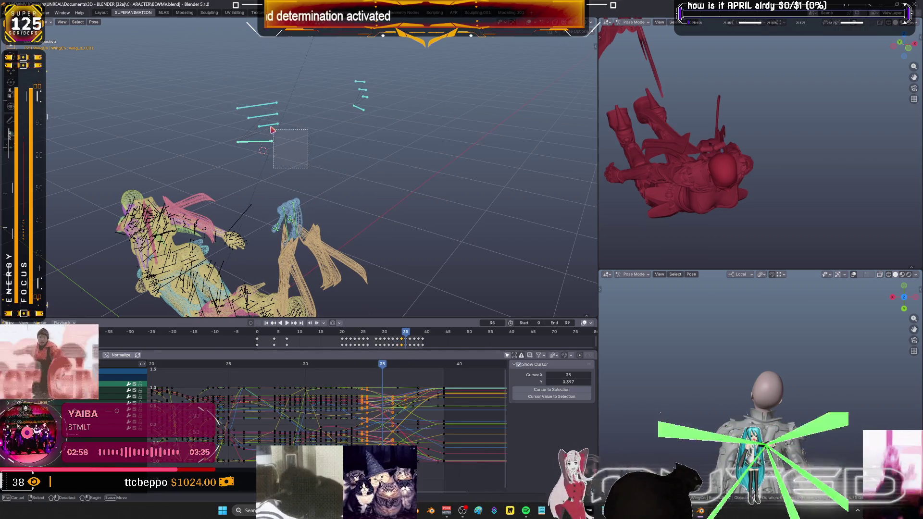
key(r)
click(396, 159)
drag(443, 186, 182, 46)
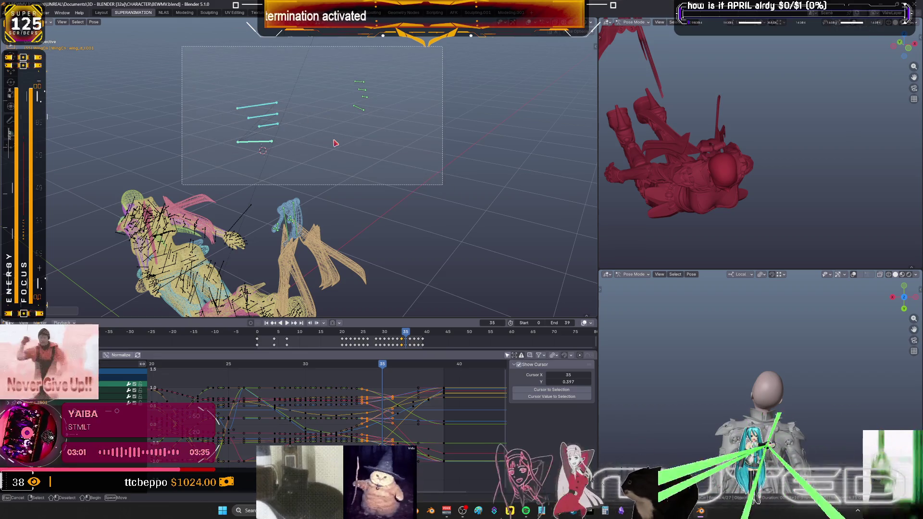
key(i)
click(341, 143)
key(Right)
mouse_move(297, 164)
mouse_down()
mouse_move(239, 87)
mouse_move(433, 176)
mouse_move(338, 158)
mouse_move(317, 166)
mouse_move(227, 87)
mouse_up()
key(i)
click(292, 178)
Pose and key the wing bones at frames 37 and 38, then scrub back through the flap
key(Right)
key(r)
click(418, 159)
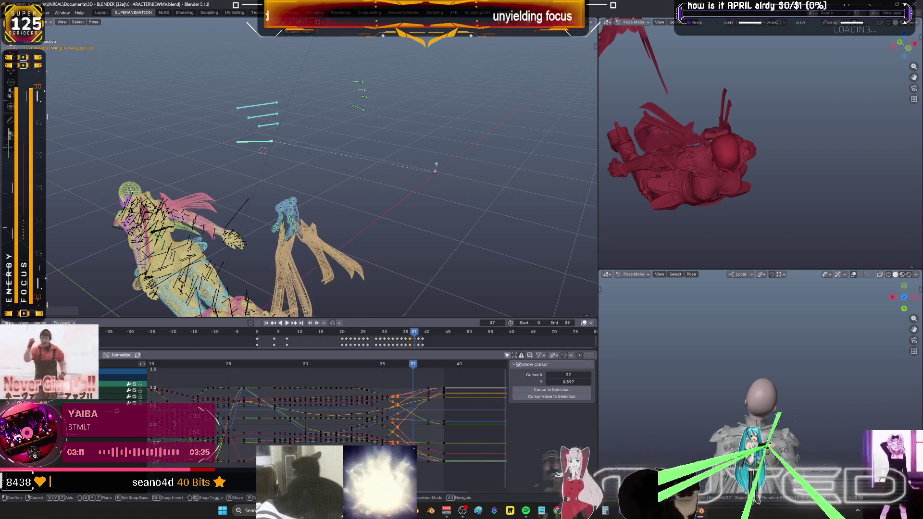
drag(428, 182, 199, 60)
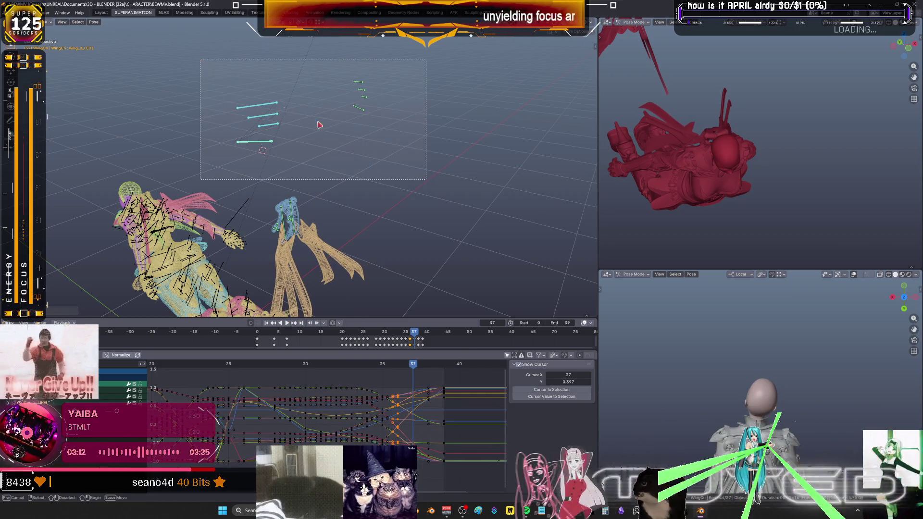
right_click(413, 162)
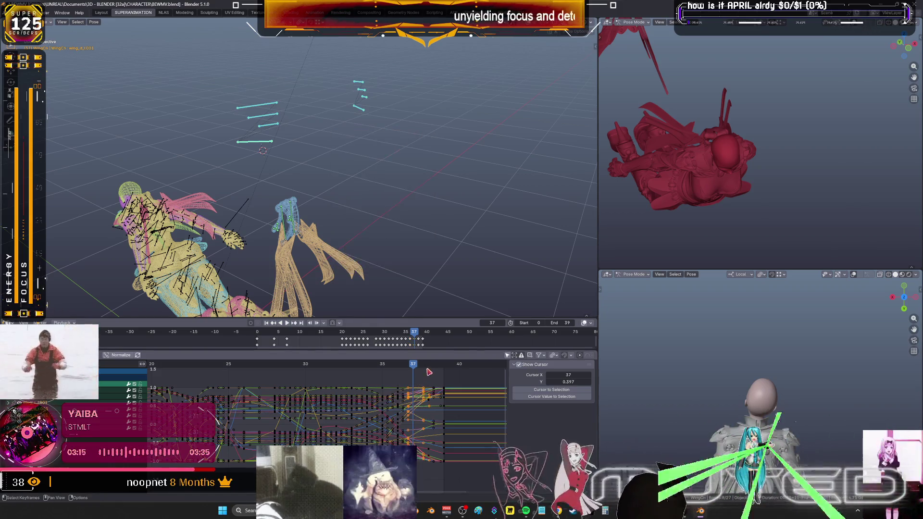
click(428, 364)
click(282, 134)
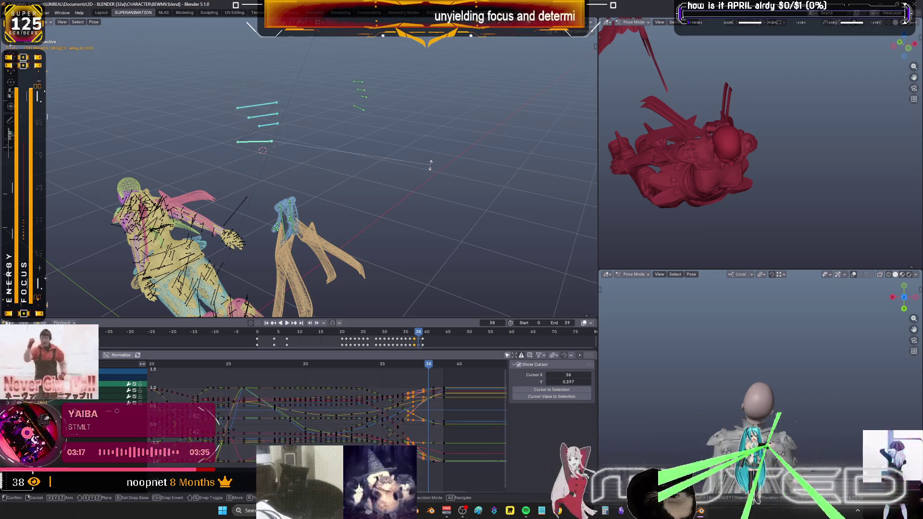
drag(432, 168, 202, 59)
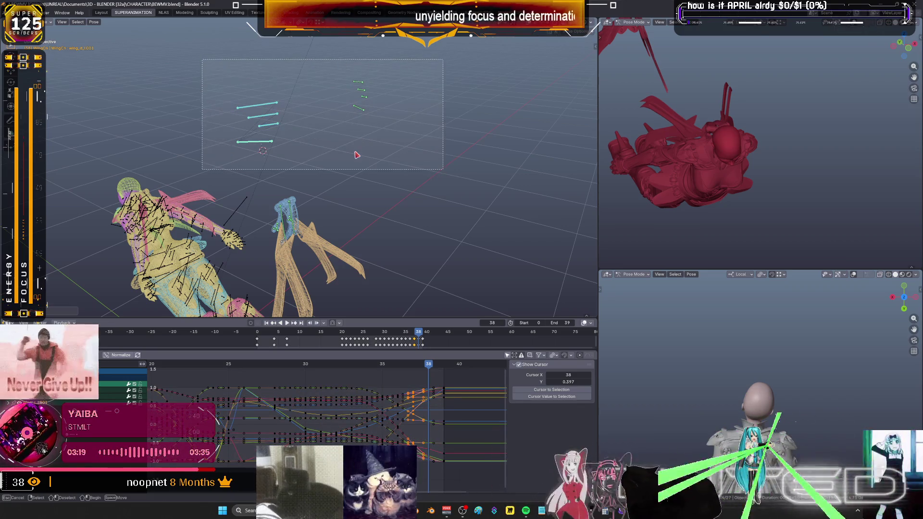
key(i)
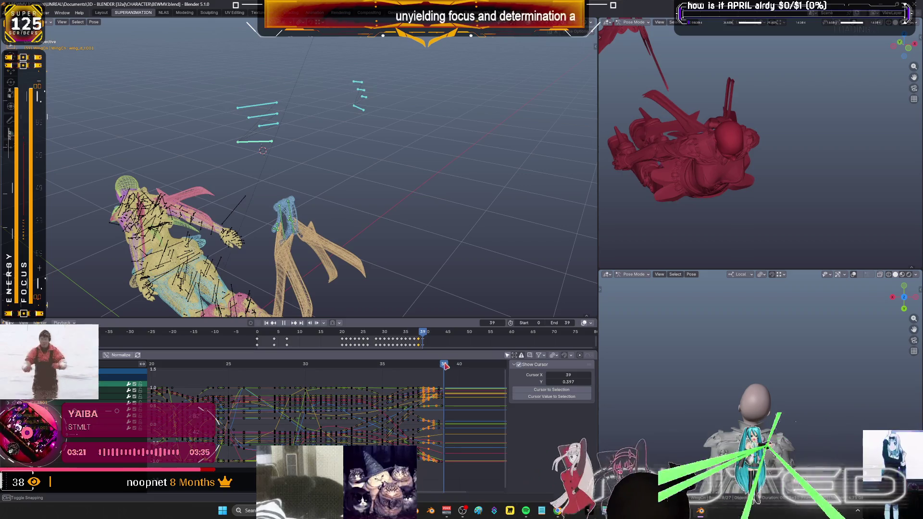
drag(445, 366, 253, 339)
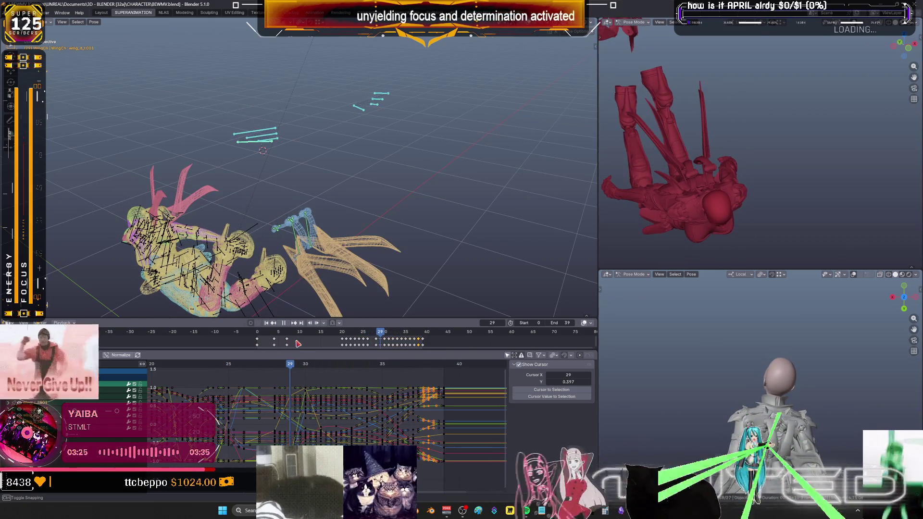
Play back the flap, try and cancel scale and breakdown tweaks, and settle on frame 29
key(space)
mouse_move(288, 219)
middle_down()
mouse_move(309, 193)
mouse_move(408, 162)
middle_up()
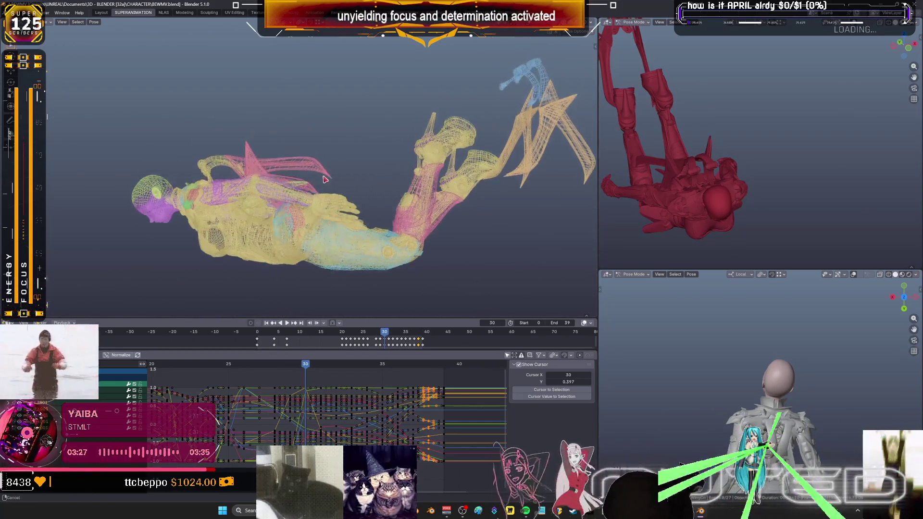
key(s)
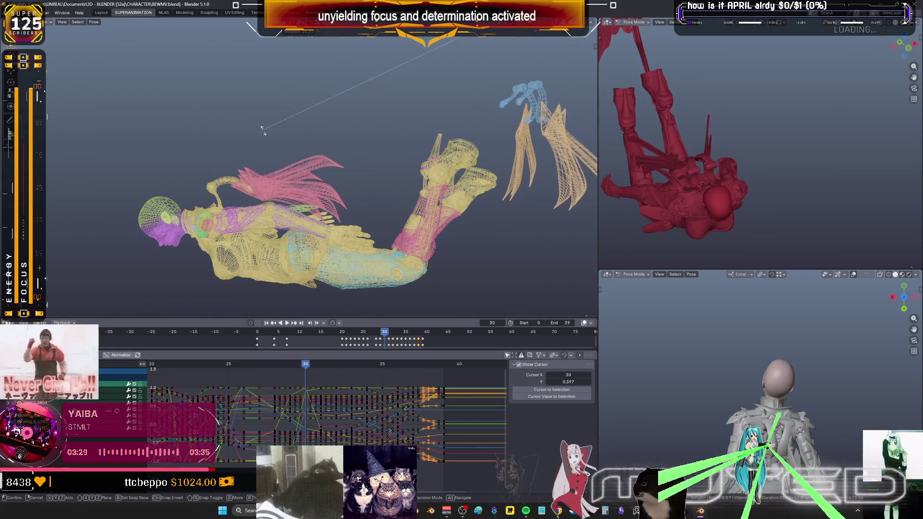
key(Escape)
key(shift+e)
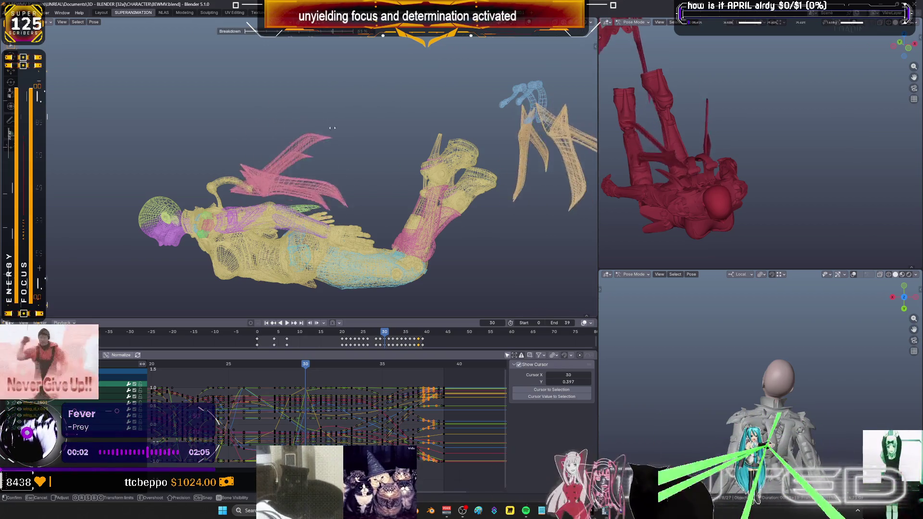
right_click(310, 135)
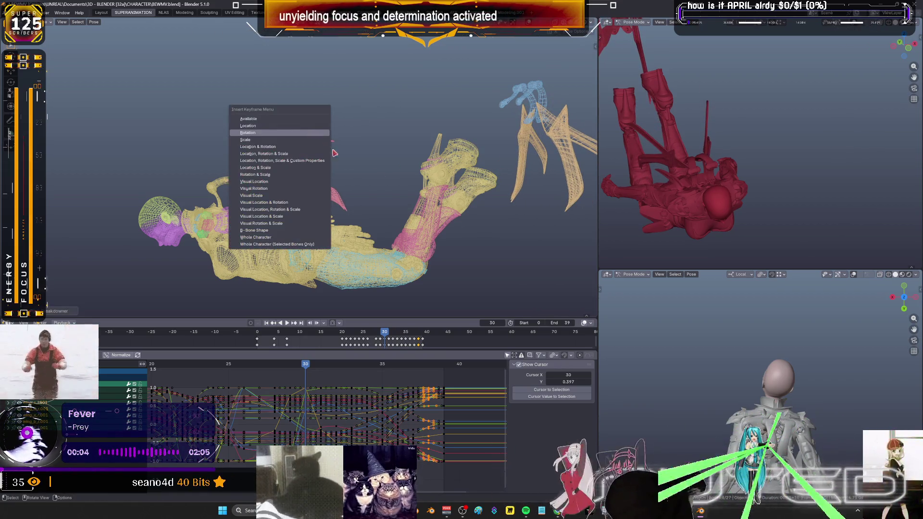
key(Escape)
key(Left)
key(Left)
key(Right)
key(Right)
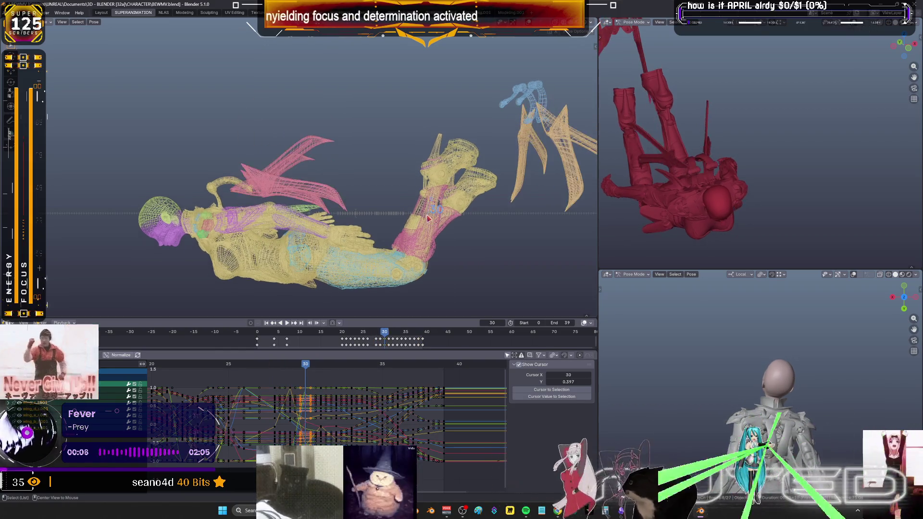
key(Left)
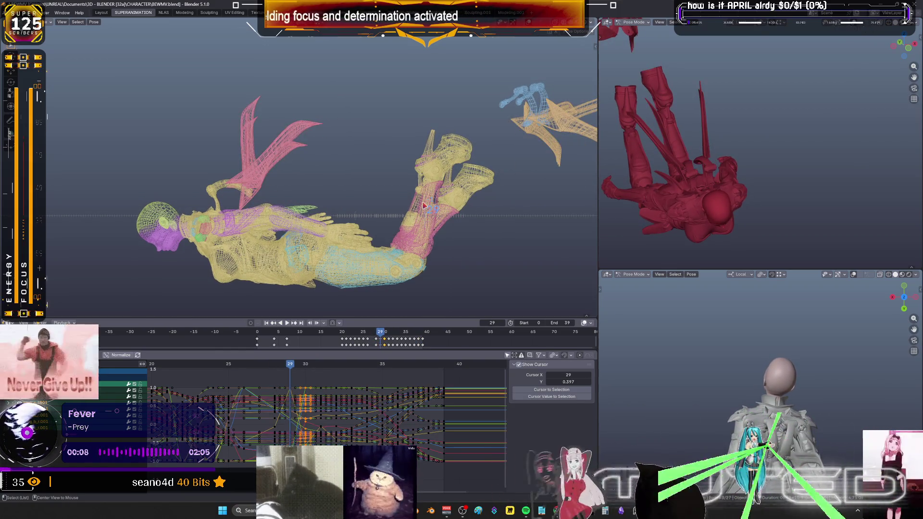
Rotate the wing bones into new poses and key rotation at frames 29 and 28
key(r)
click(448, 203)
key(i)
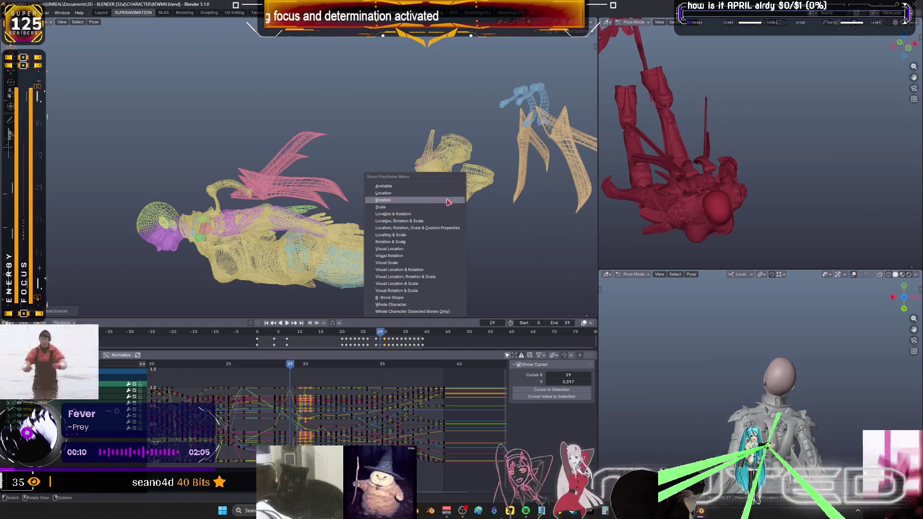
click(393, 202)
key(Left)
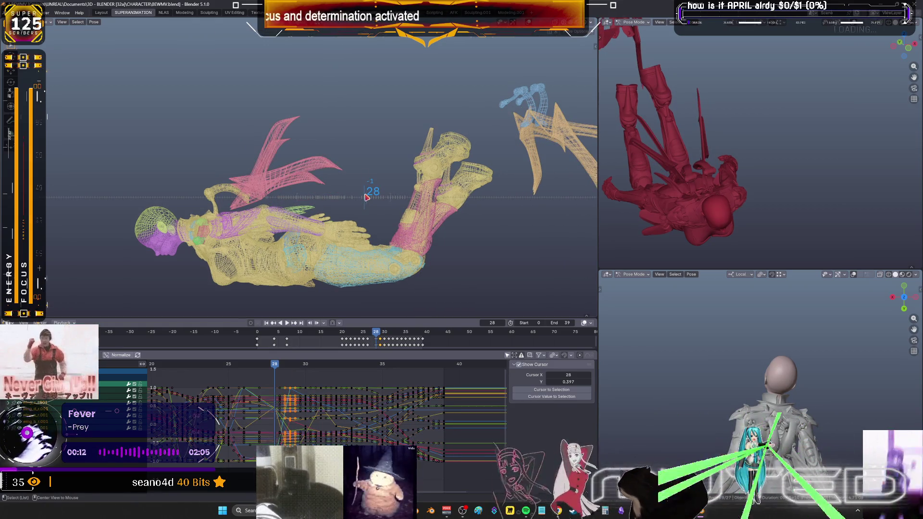
key(r)
click(358, 199)
key(i)
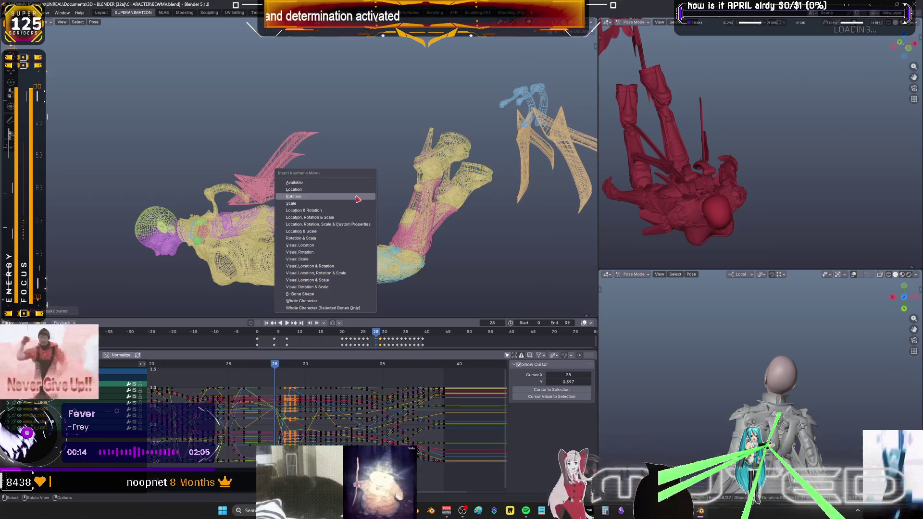
click(357, 198)
Rotate and key the pink wing at frame 27, then key a Breakdown in-between pose
key(Left)
key(r)
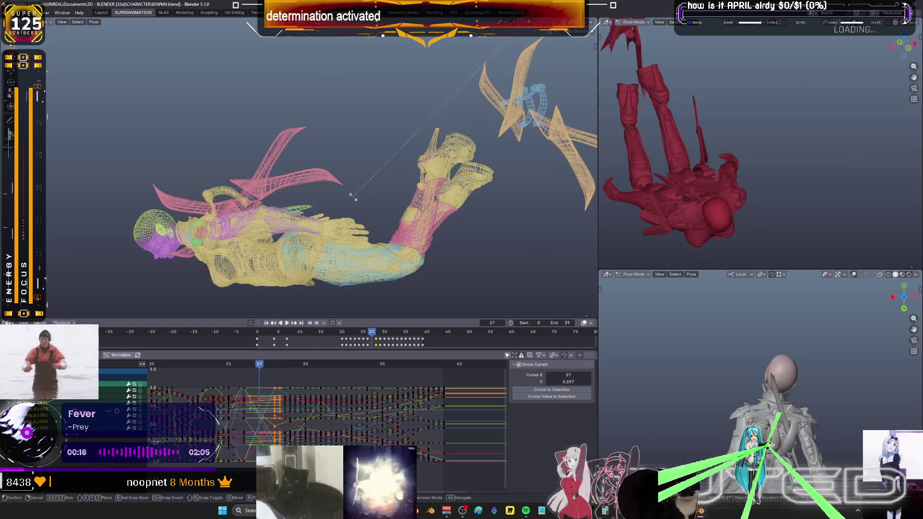
click(355, 197)
key(i)
click(353, 199)
alt+scroll(395, 190, up, 2)
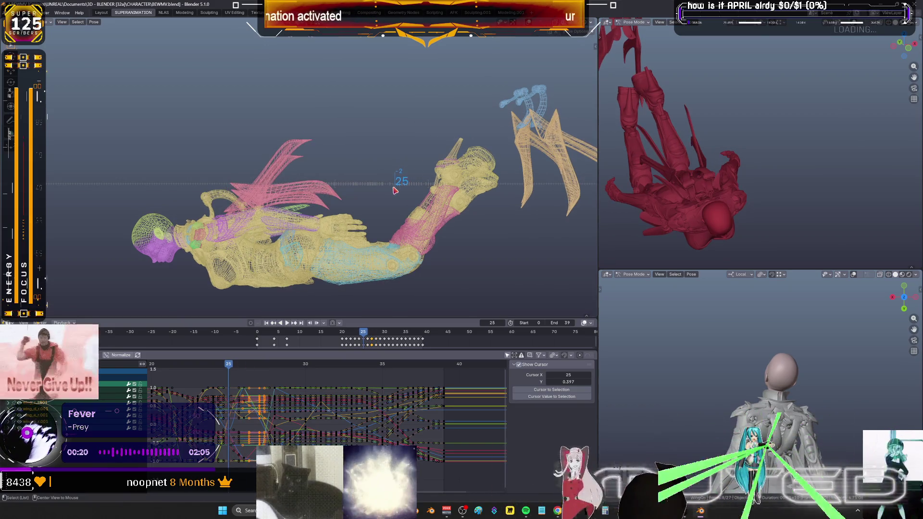
alt+scroll(396, 191, down, 1)
key(shift+e)
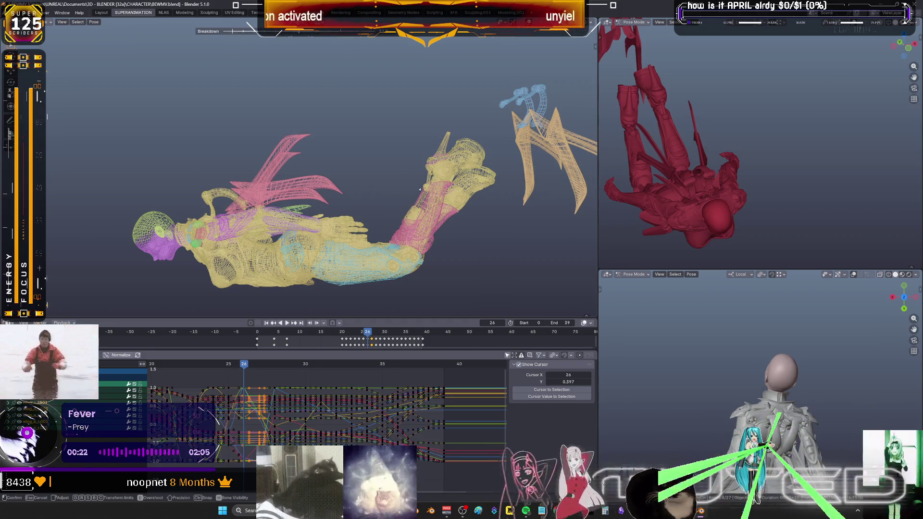
click(521, 218)
key(i)
click(520, 207)
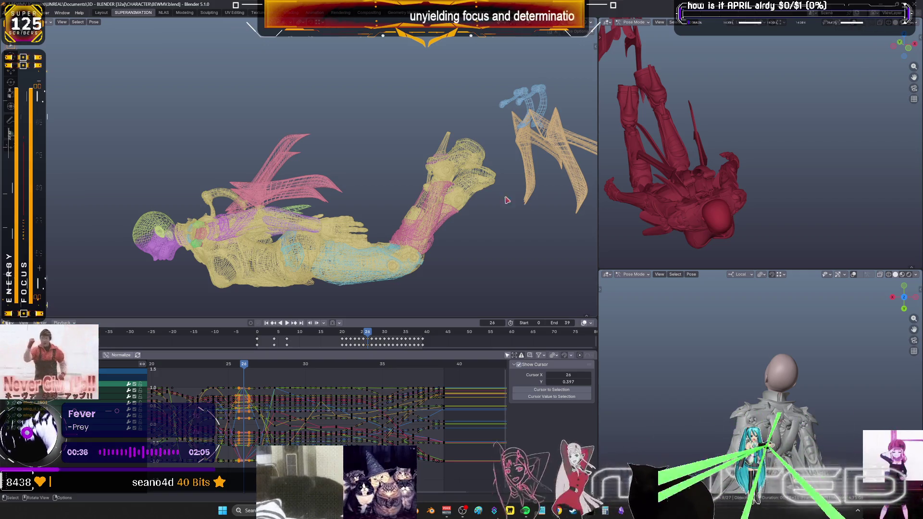
mouse_move(363, 183)
middle_down()
mouse_move(264, 203)
mouse_move(355, 219)
middle_up()
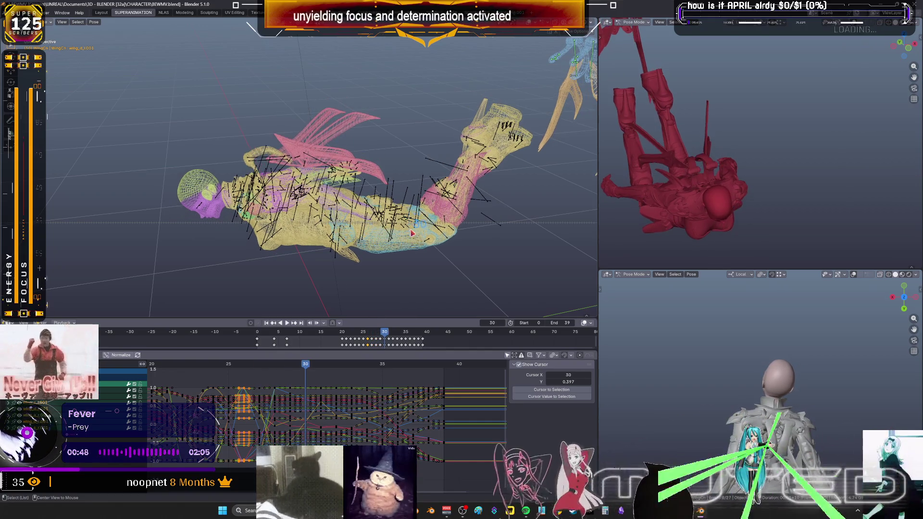
Step back a frame, apply a Breakdown in-between pose, and frame all curves in the Graph Editor
key(Left)
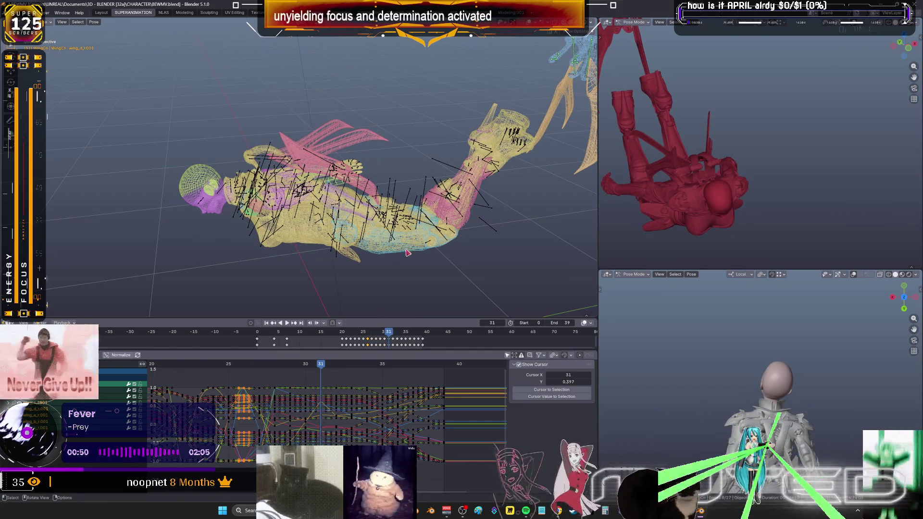
key(shift+e)
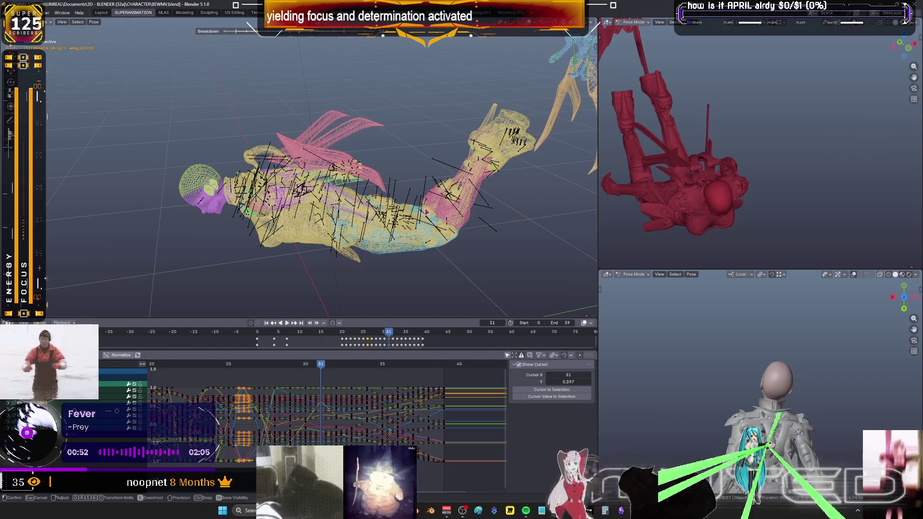
key(Return)
right_click(426, 210)
shift+middle_drag(426, 210, 418, 217)
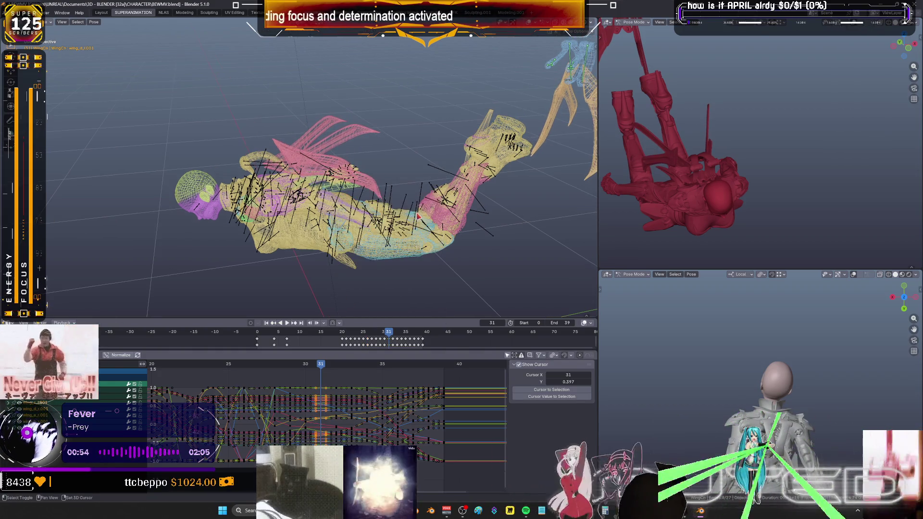
key(ctrl+space)
key(Home)
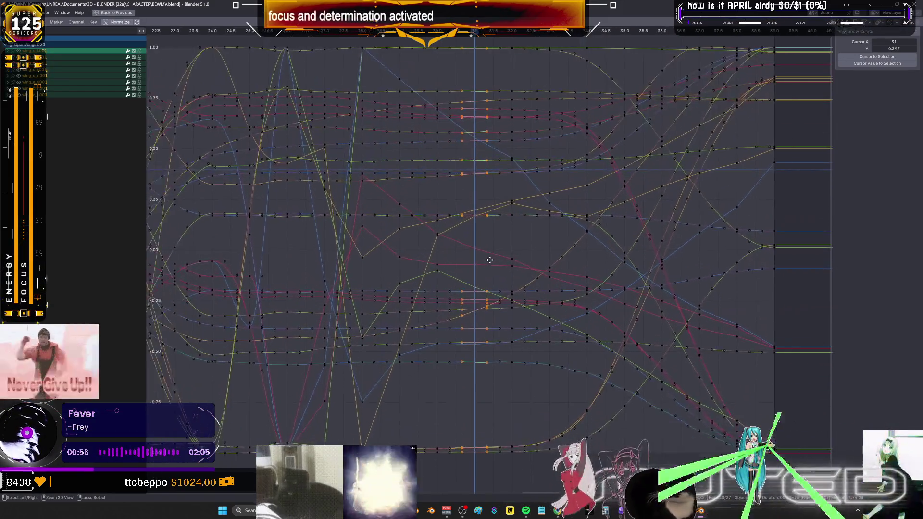
key(alt+a)
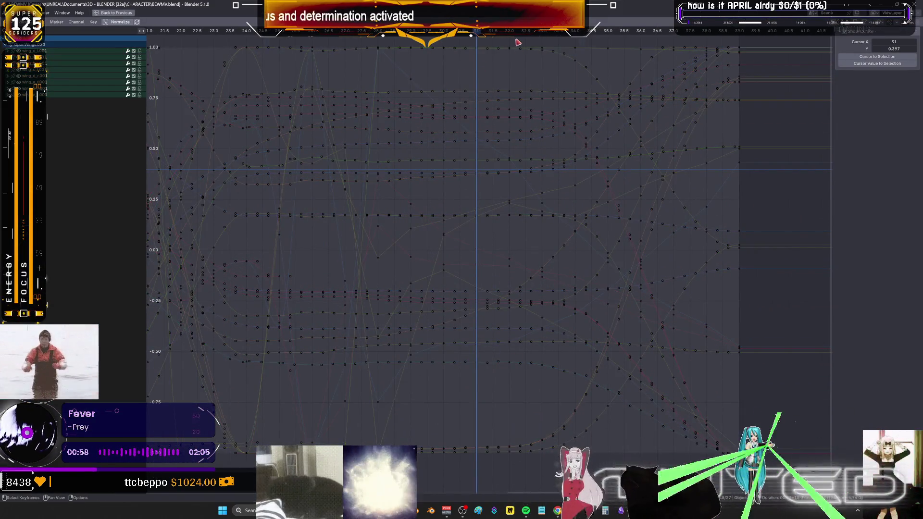
key(ctrl+space)
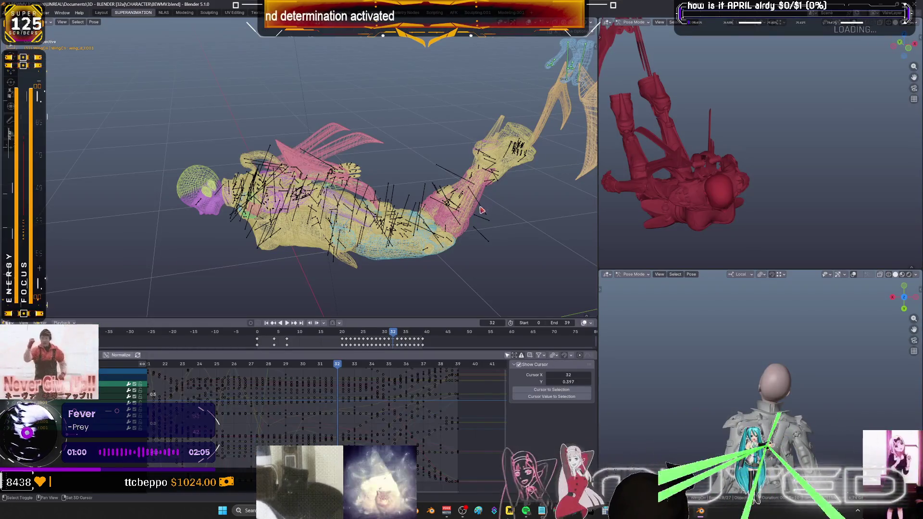
Apply another Breakdown pose, key it, and play back the animation to check
key(shift+e)
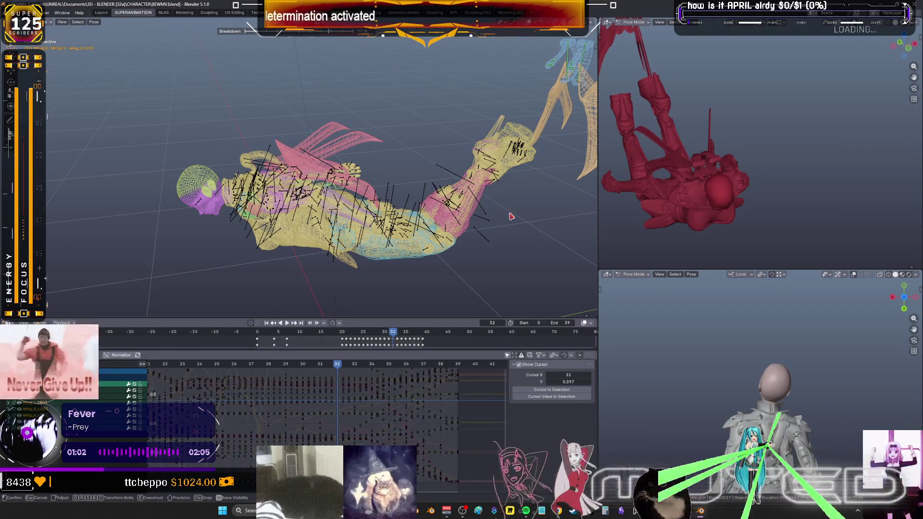
click(510, 216)
key(k)
key(Return)
key(space)
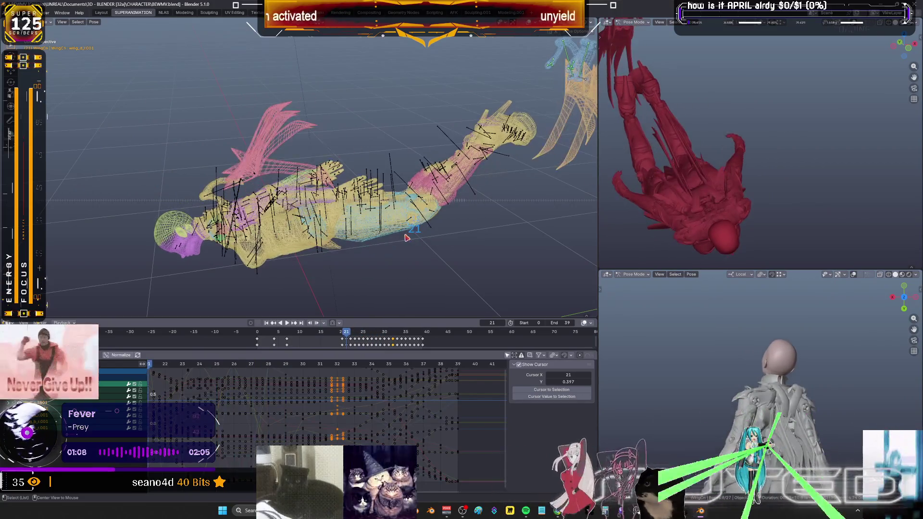
ctrl+scroll(312, 389, up, 3)
mouse_move(311, 288)
middle_down()
mouse_move(458, 163)
mouse_move(391, 166)
middle_up()
Create a Breakdown in-between pose at frame 21 and key it
key(g)
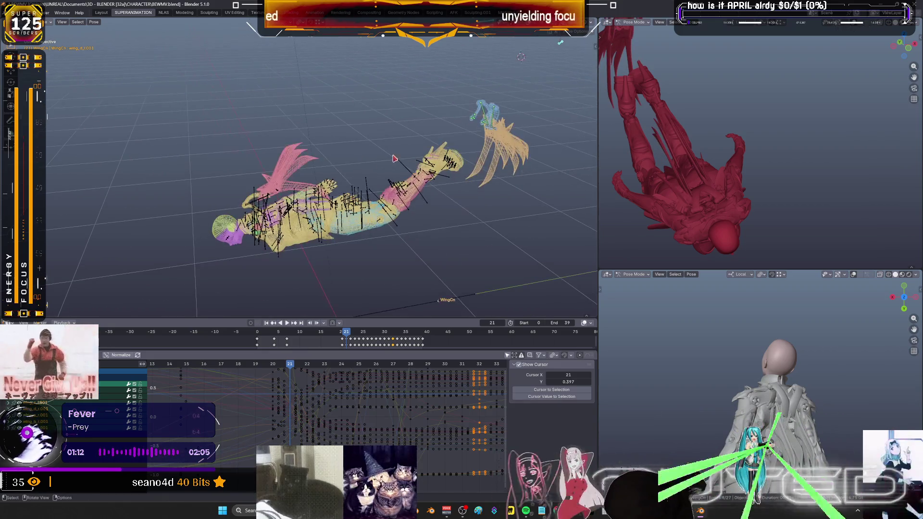
key(shift+e)
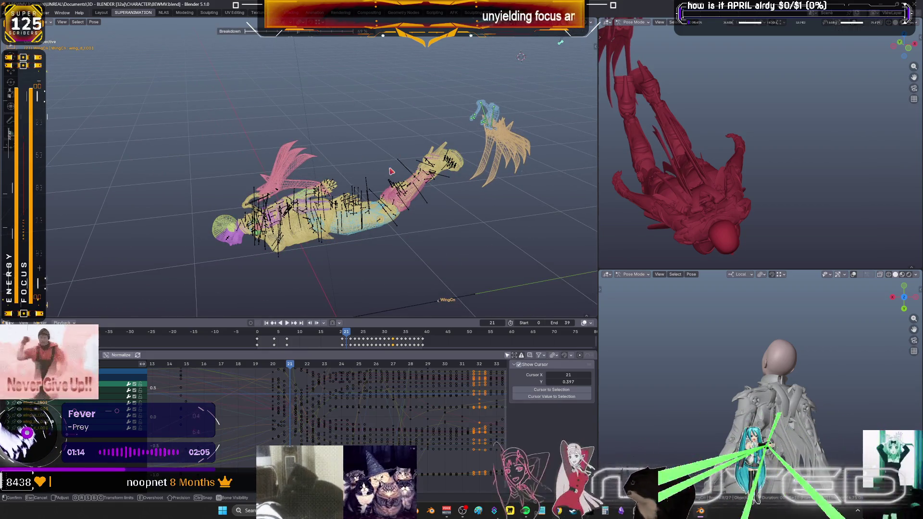
click(391, 166)
key(k)
click(399, 168)
mouse_move(399, 168)
middle_down()
mouse_move(468, 113)
mouse_move(505, 144)
middle_up()
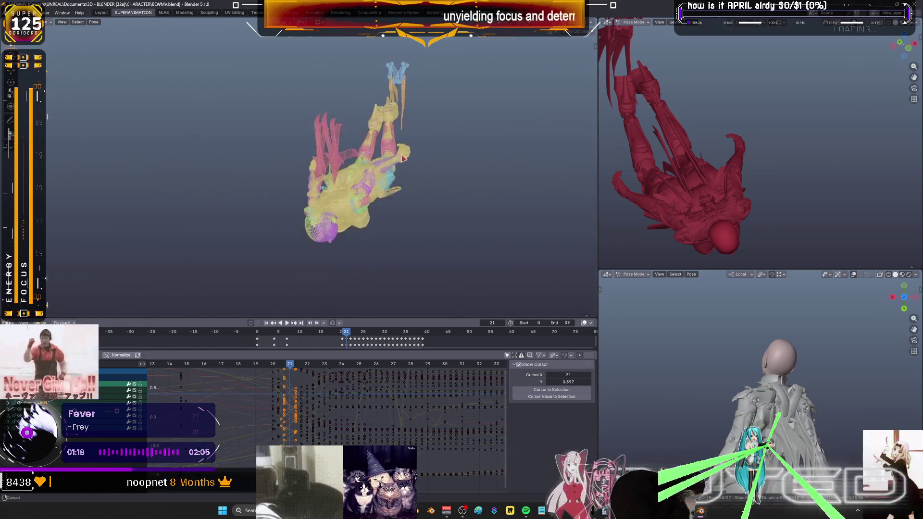
Review the wing flap on the plain grey model full-screen, scrubbing frames 19–24 from several angles
key(shift+alt+z)
key(ctrl+space)
middle_drag(609, 204, 510, 193)
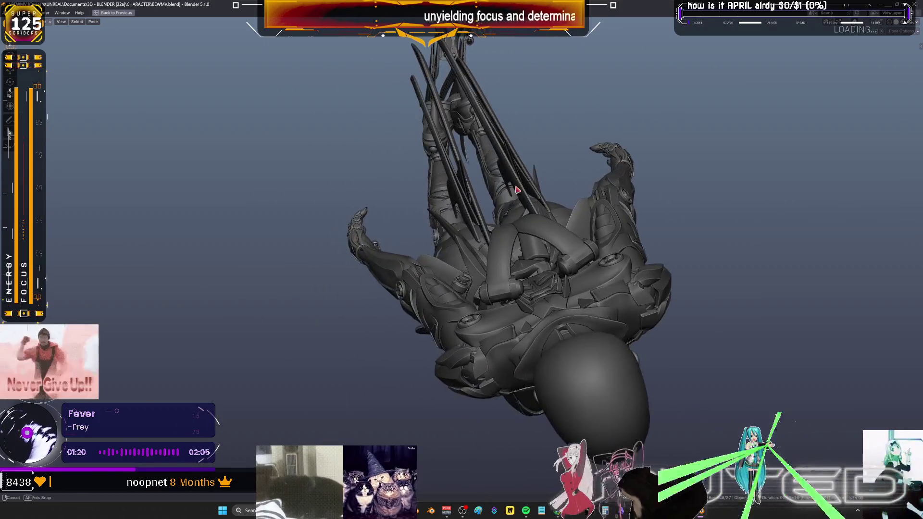
drag(510, 193, 554, 203)
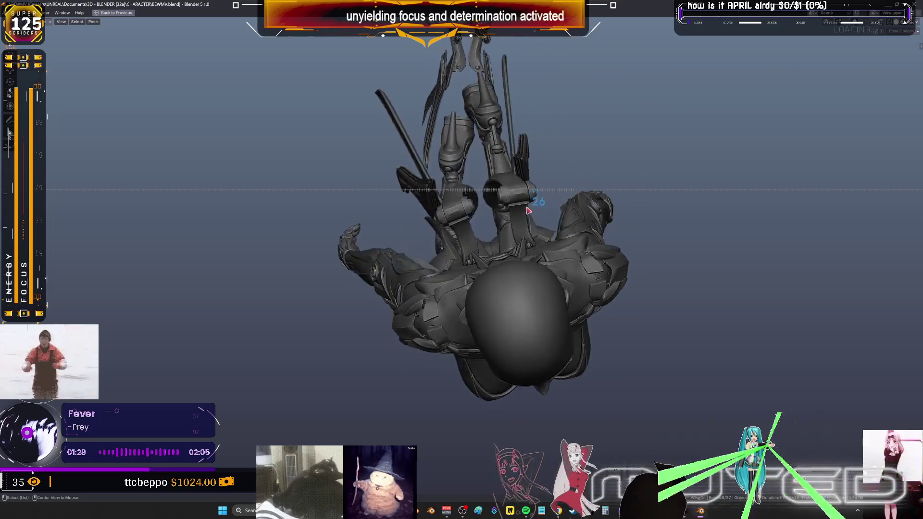
drag(555, 203, 524, 215)
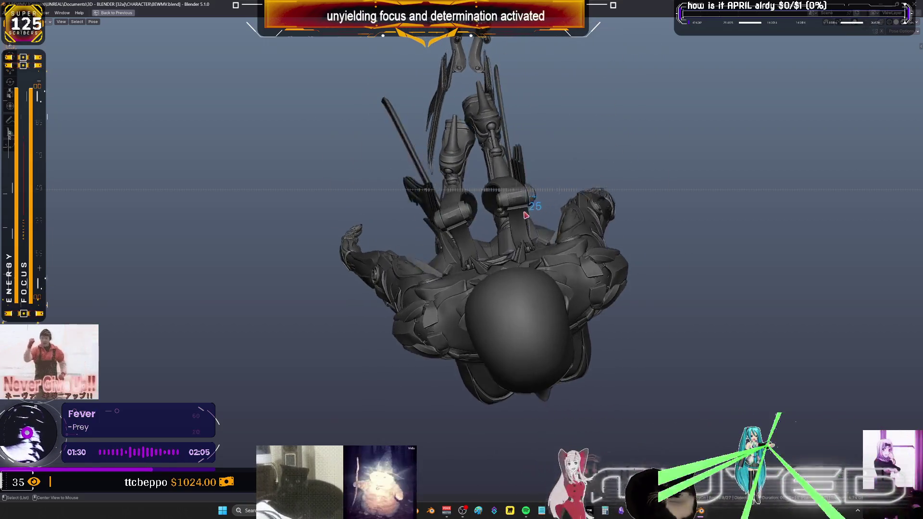
mouse_move(550, 209)
middle_down()
mouse_move(498, 223)
mouse_move(478, 206)
mouse_move(487, 224)
middle_up()
mouse_move(486, 224)
mouse_down()
mouse_move(478, 222)
mouse_move(518, 229)
mouse_move(513, 251)
mouse_move(482, 246)
mouse_move(504, 250)
mouse_move(495, 248)
mouse_up()
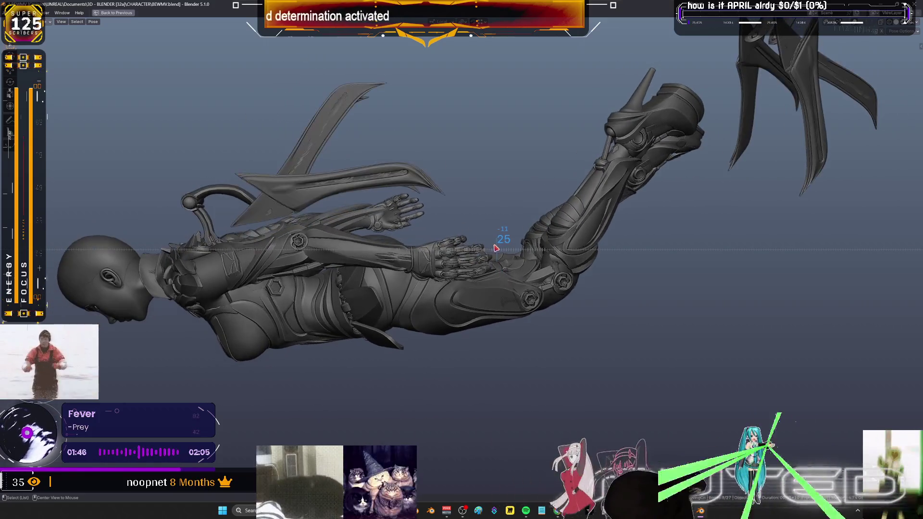
Bring the bones back, box-select the right wing control bones, and restore the multi-panel layout
mouse_move(495, 247)
middle_down()
mouse_move(601, 288)
mouse_move(566, 237)
middle_up()
drag(727, 318, 682, 257)
key(ctrl+space)
key(ctrl+space)
Set the selected wing bones' curves to Linear interpolation in the Graph Editor and restore the layout
key(Home)
scroll(665, 264, down, 2)
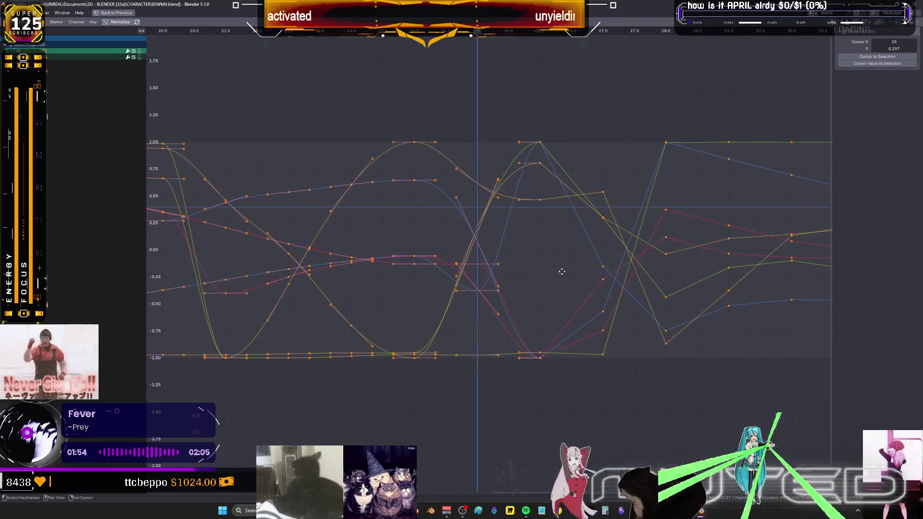
scroll(556, 278, down, 1)
scroll(592, 373, down, 1)
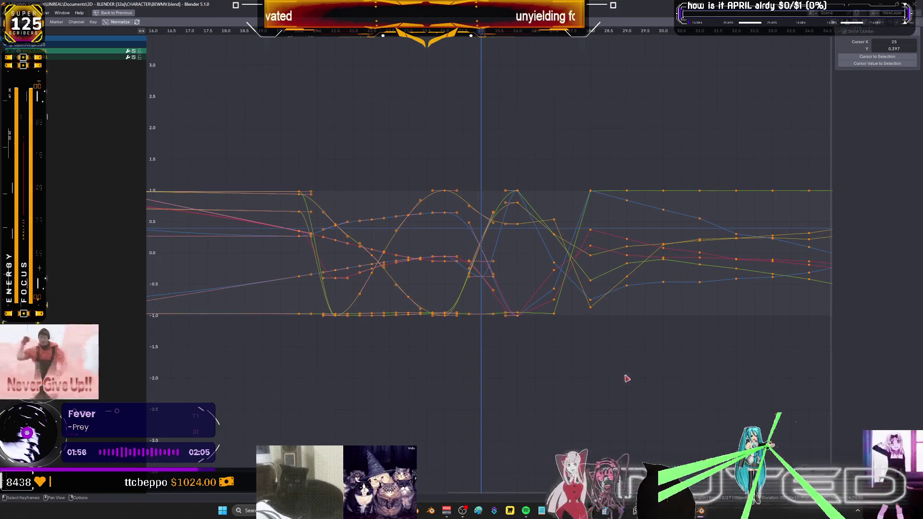
right_click(431, 268)
mouse_move(408, 268)
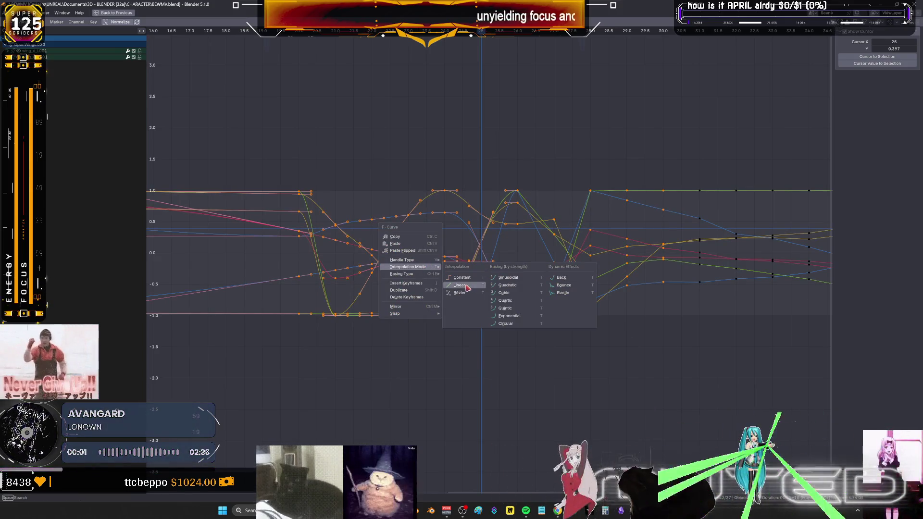
key(Return)
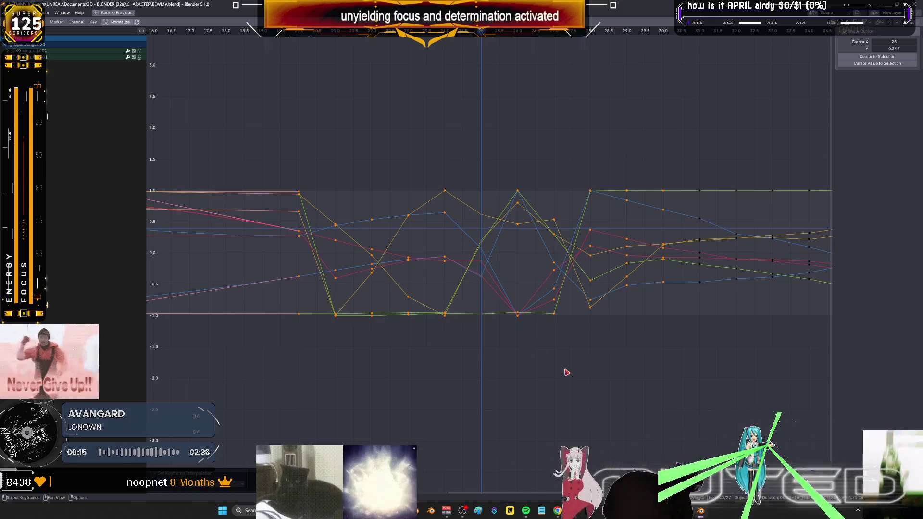
key(ctrl+space)
scroll(386, 161, up, 3)
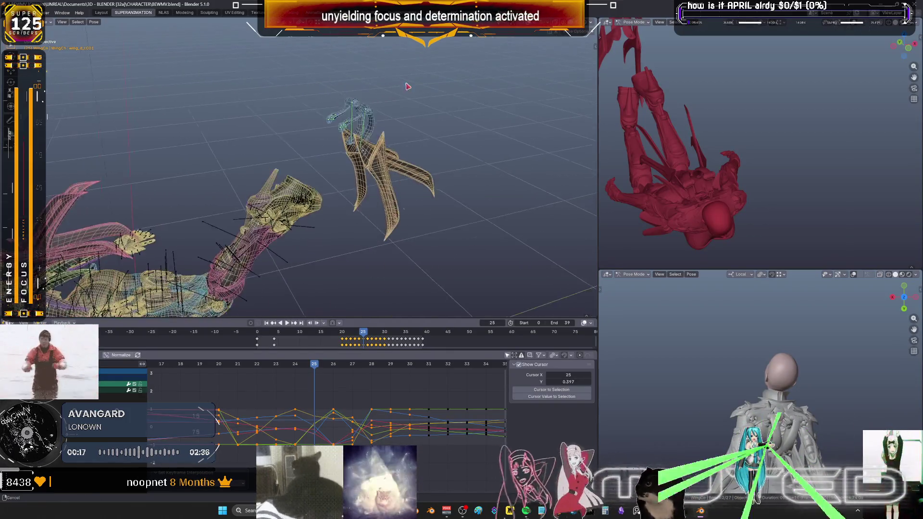
scroll(386, 160, up, 2)
Scrub to frame 26 and box-select the wing control bones above the rig
middle_drag(386, 160, 316, 367)
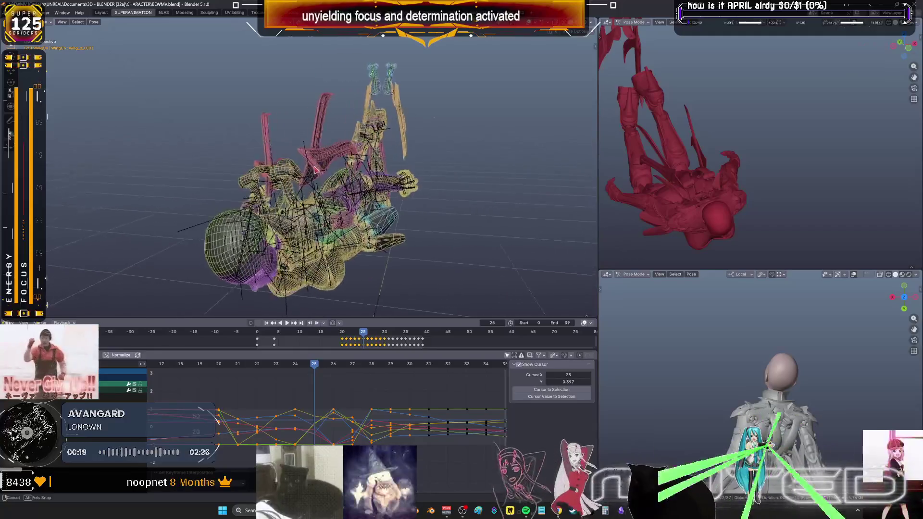
mouse_move(320, 367)
mouse_down()
mouse_move(378, 369)
mouse_move(220, 375)
mouse_move(238, 369)
mouse_up()
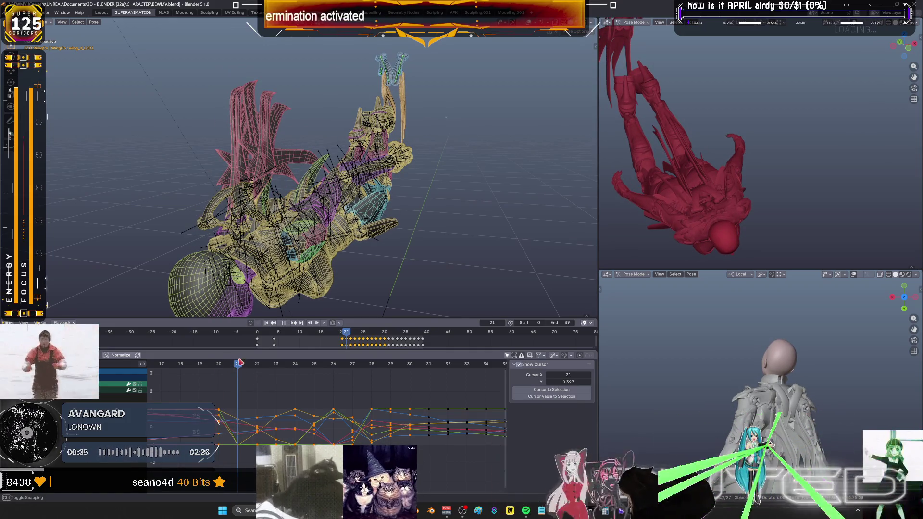
middle_drag(400, 110, 361, 109)
key(b)
drag(450, 142, 294, 113)
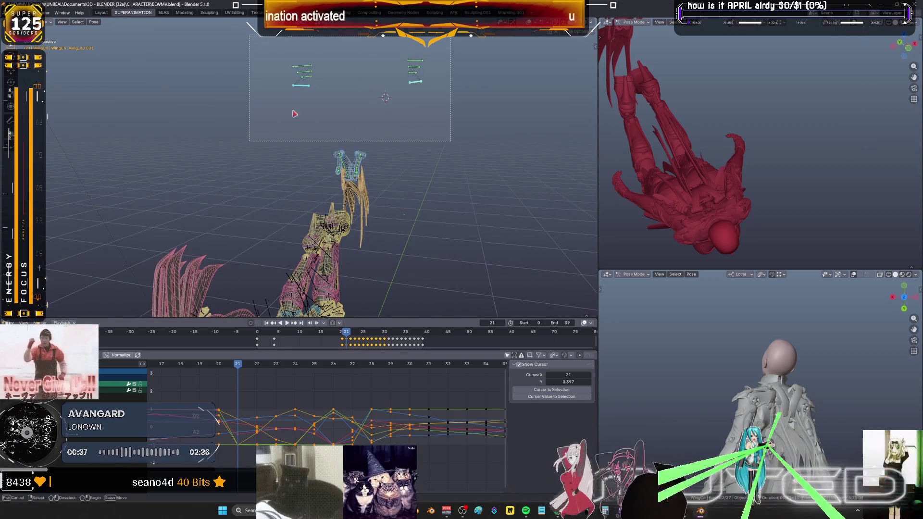
Blend the wing bones into an in-between pose with the Breakdowner and key it at frame 21
key(shift+e)
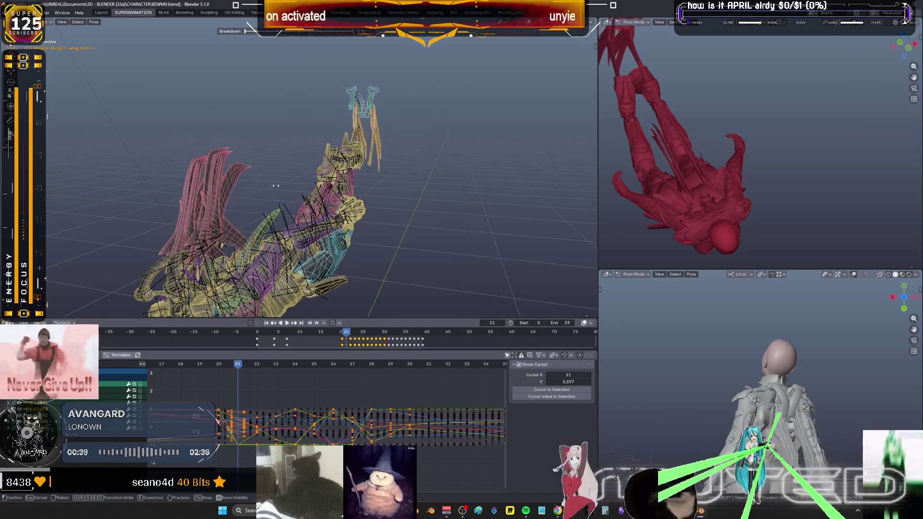
click(392, 159)
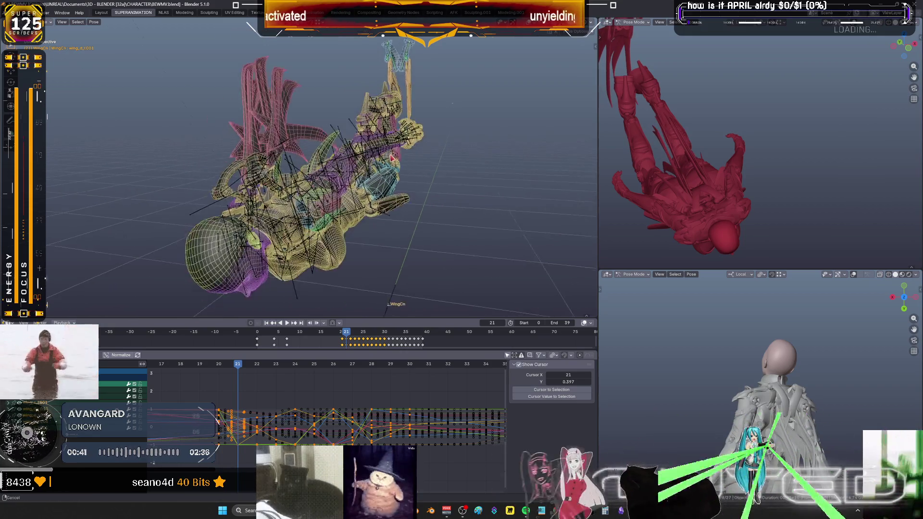
scroll(392, 159, up, 2)
key(shift+e)
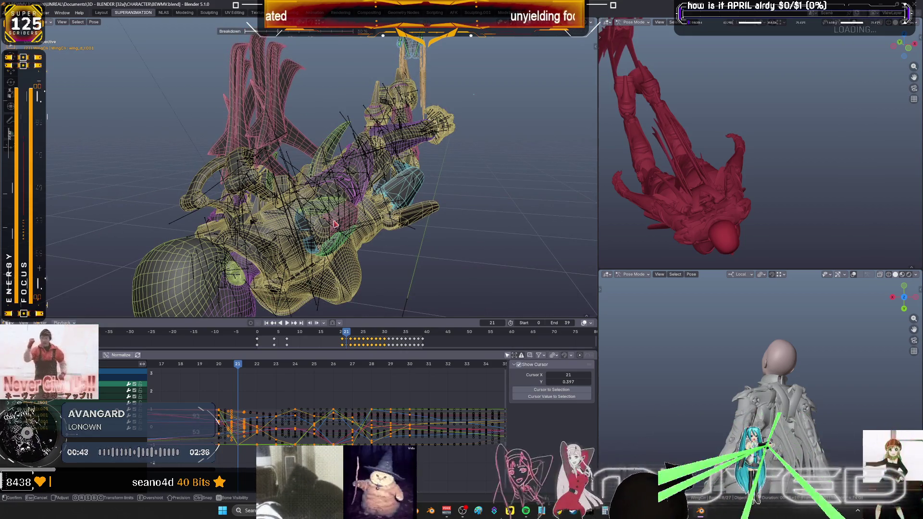
click(334, 224)
key(k)
key(Return)
Add another Breakdowner in-between pose on frame 22, key it, then maximize the curve editor
key(Right)
key(Right)
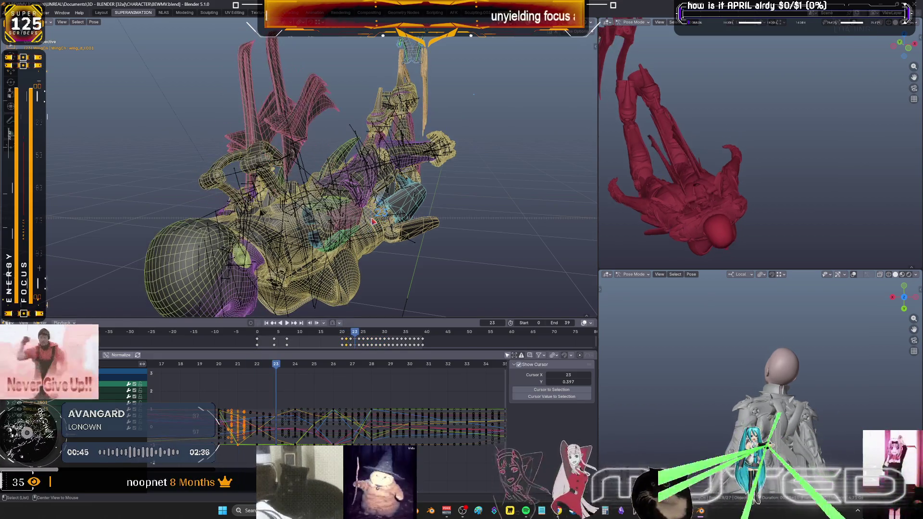
key(Left)
key(Left)
key(Right)
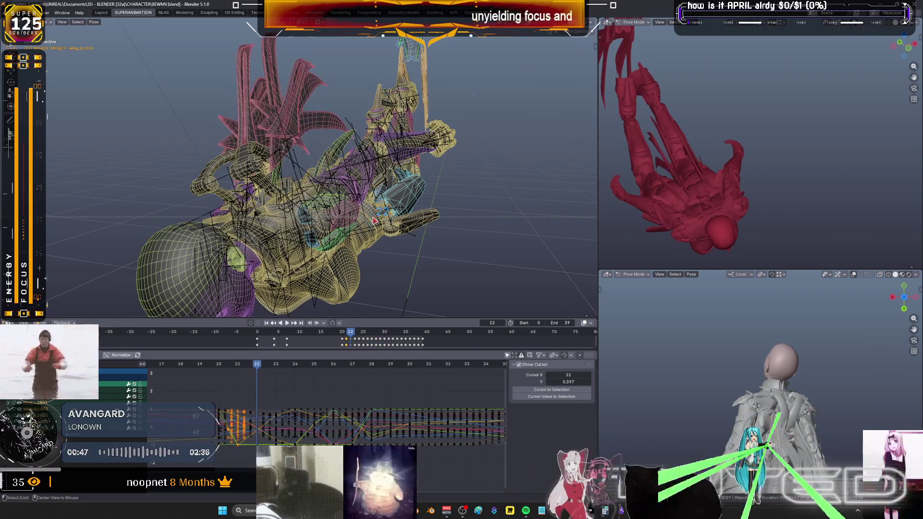
key(shift+e)
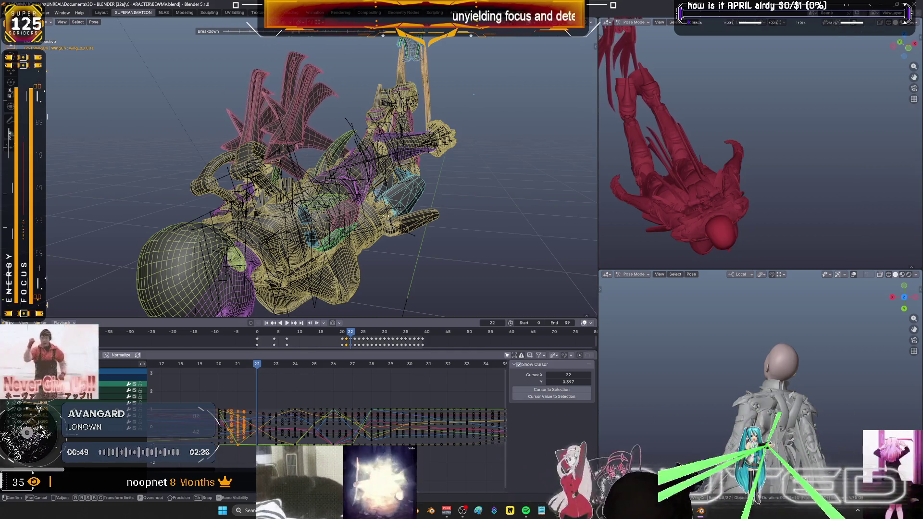
key(Return)
key(k)
middle_drag(470, 199, 370, 207)
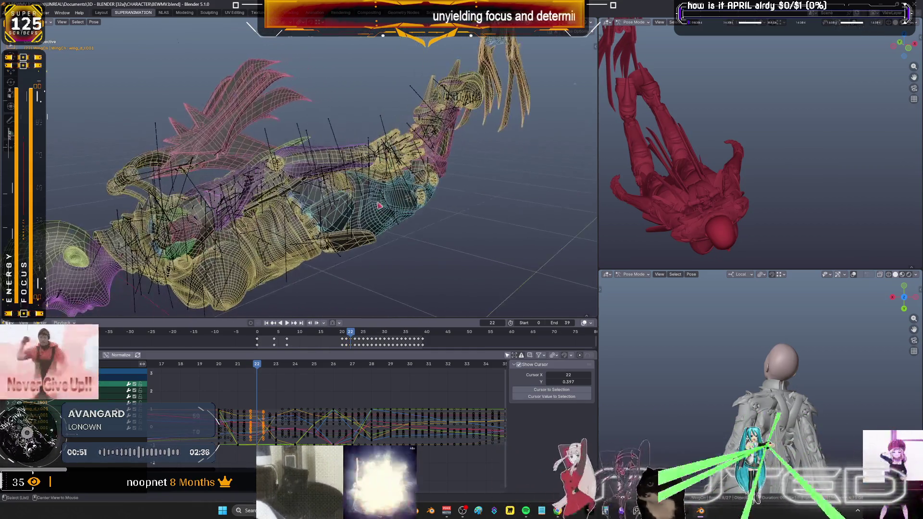
alt+scroll(370, 208, up, 1)
alt+scroll(369, 208, up, 1)
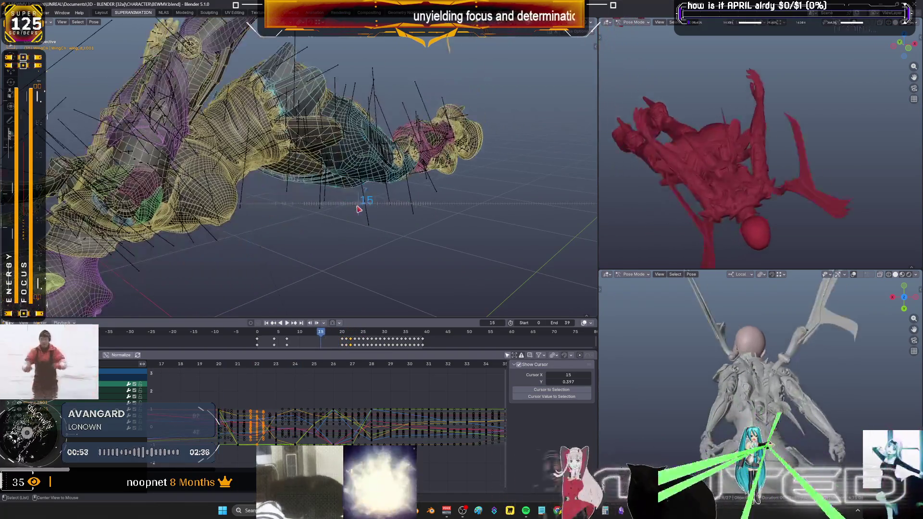
alt+scroll(372, 212, down, 1)
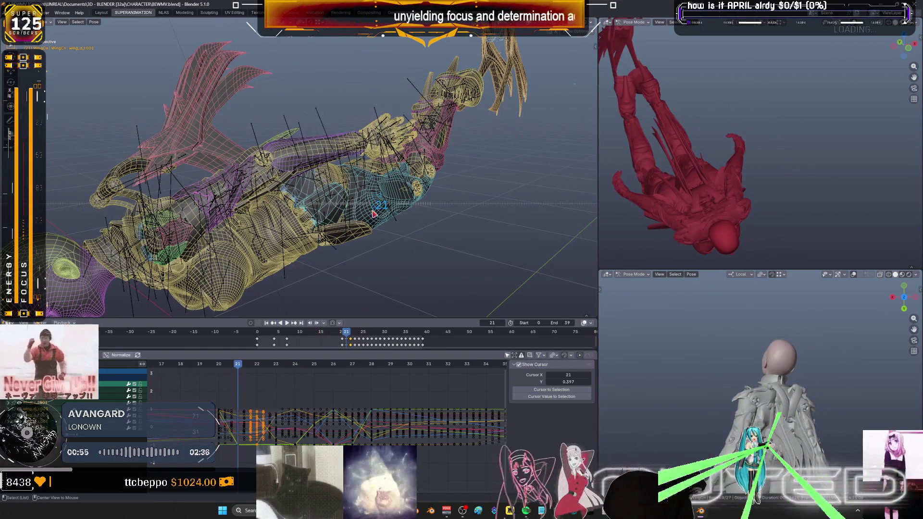
alt+scroll(375, 214, down, 1)
alt+scroll(382, 217, down, 2)
alt+scroll(385, 217, down, 2)
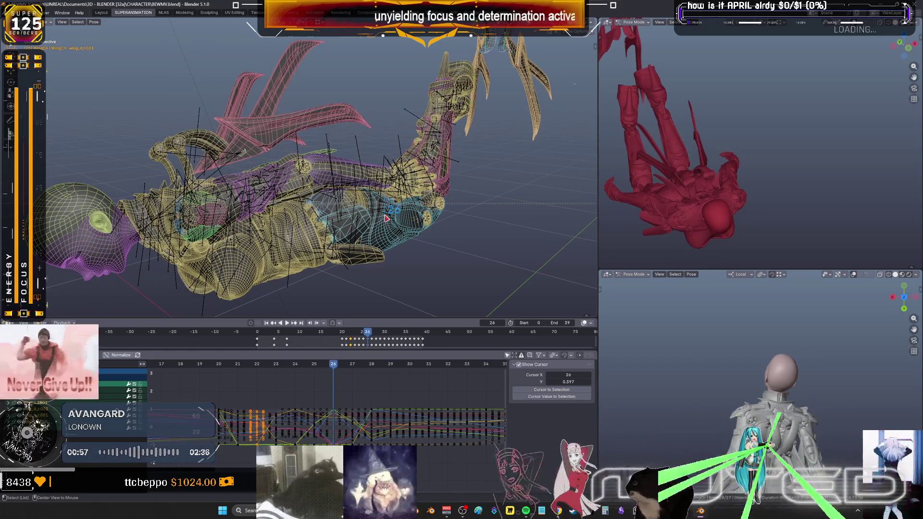
key(ctrl+space)
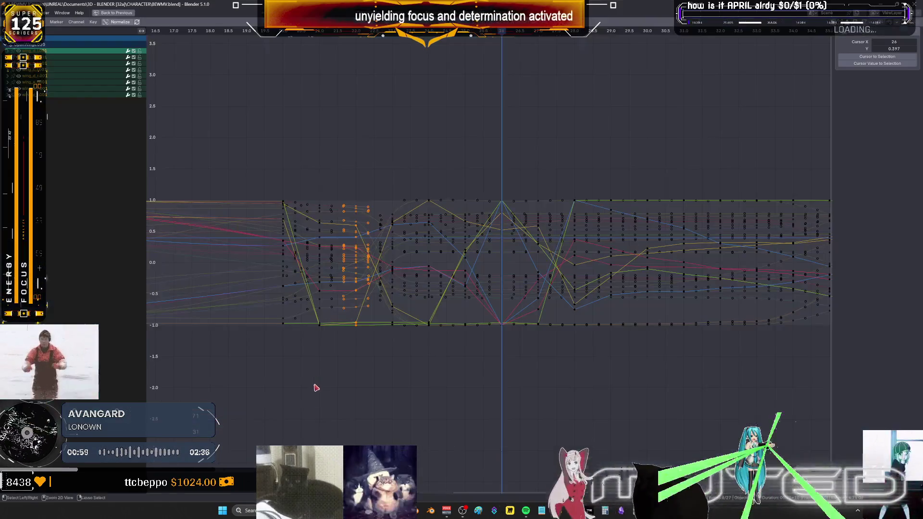
Box-select a column of keyframes in the curve editor and restore the multi-view layout
drag(495, 346, 417, 152)
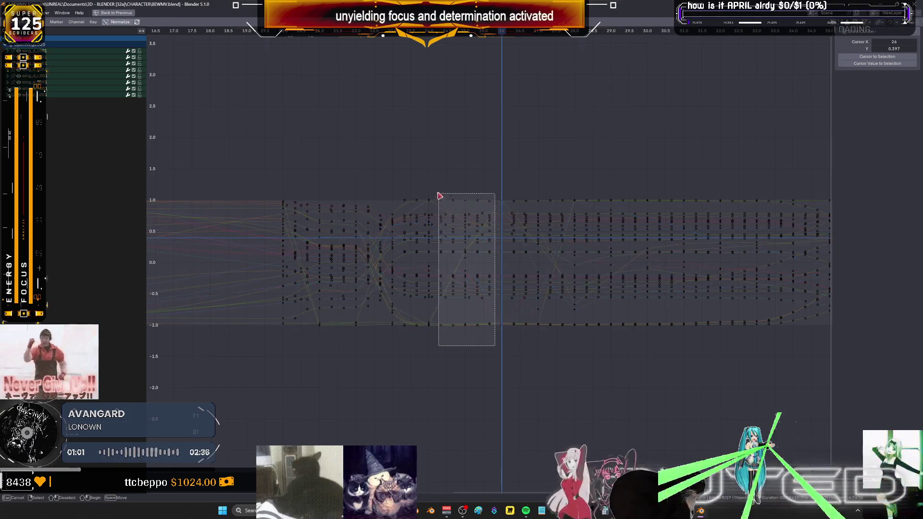
click(436, 148)
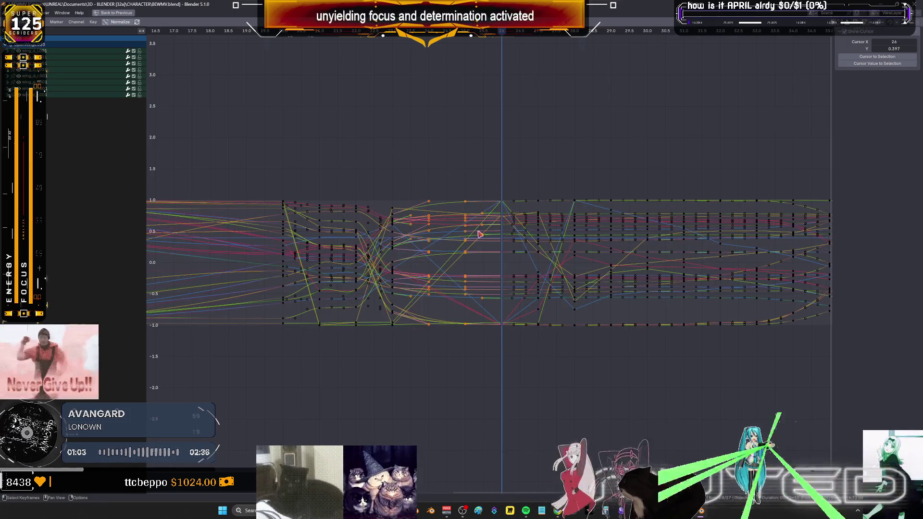
drag(468, 369, 374, 164)
key(ctrl+space)
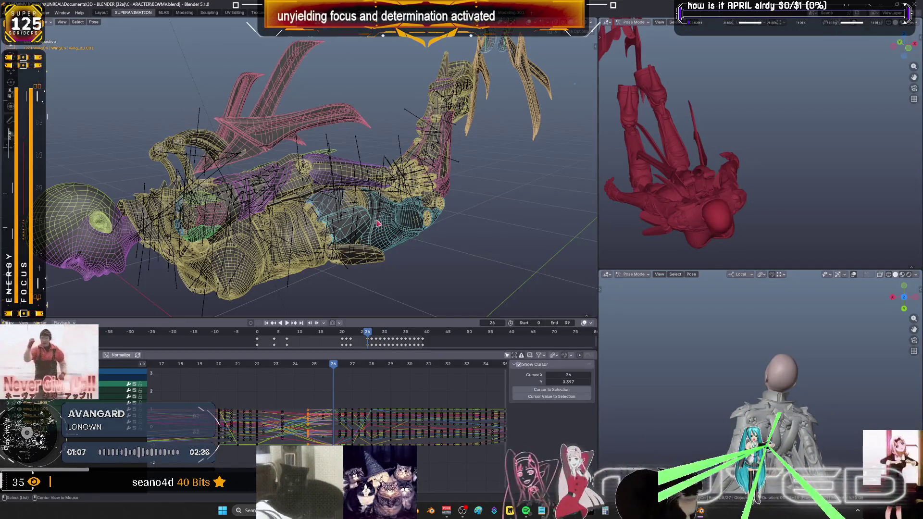
Set every keyframe to linear interpolation and scrub back to frame 24
key(a)
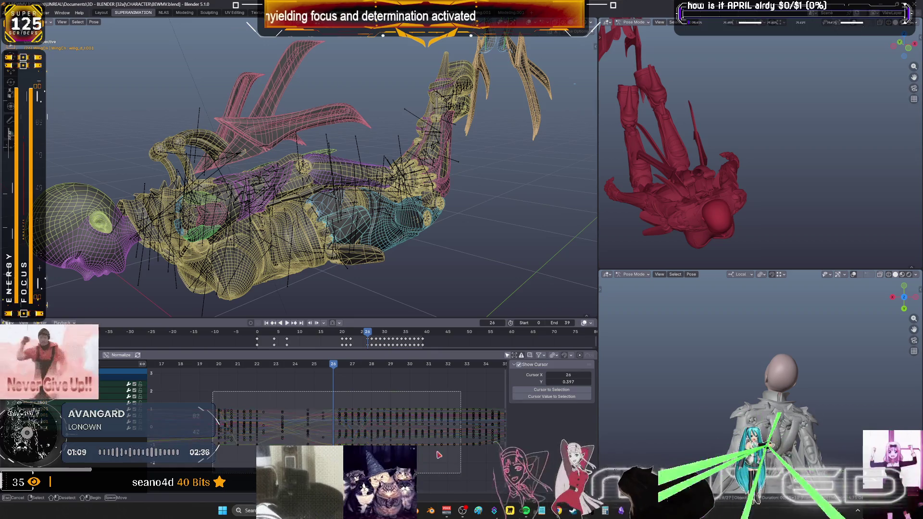
right_click(378, 420)
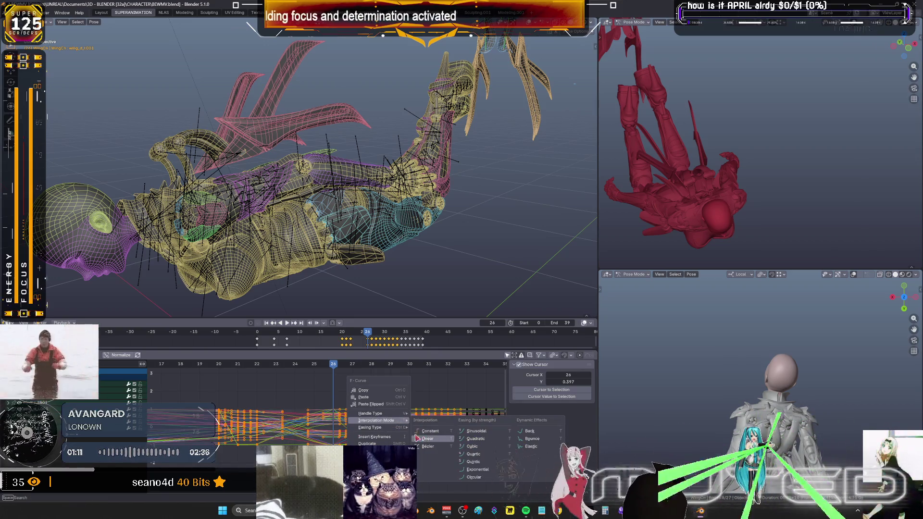
click(434, 440)
drag(336, 366, 274, 369)
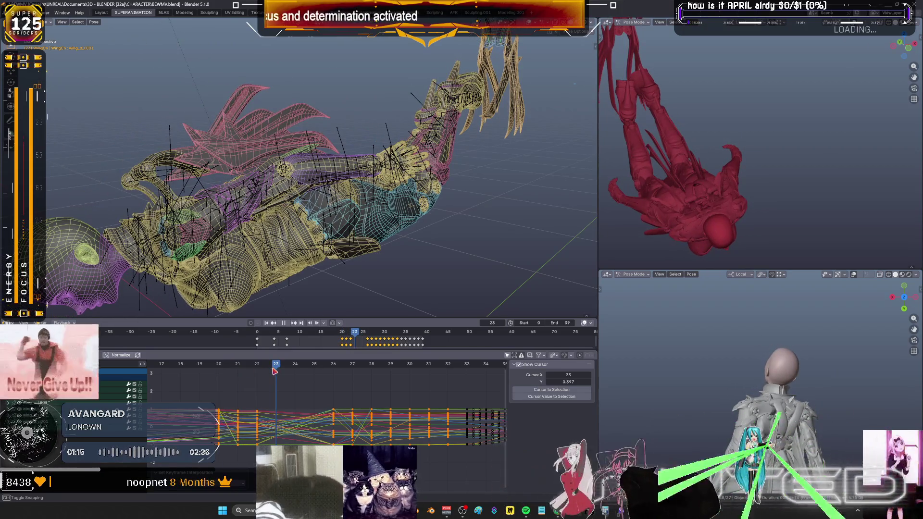
On frame 24, blend an in-between wing pose with the Breakdowner, key its rotation and play back the flap
drag(274, 370, 288, 374)
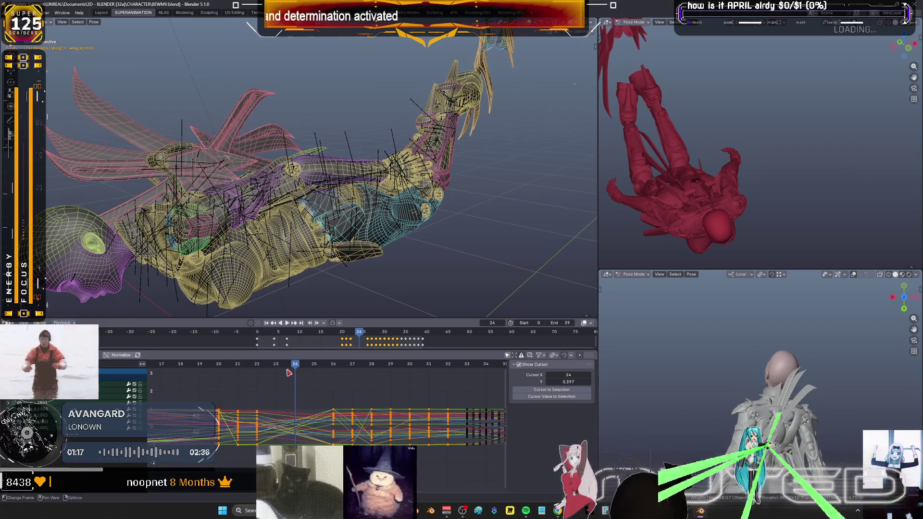
key(r)
key(Return)
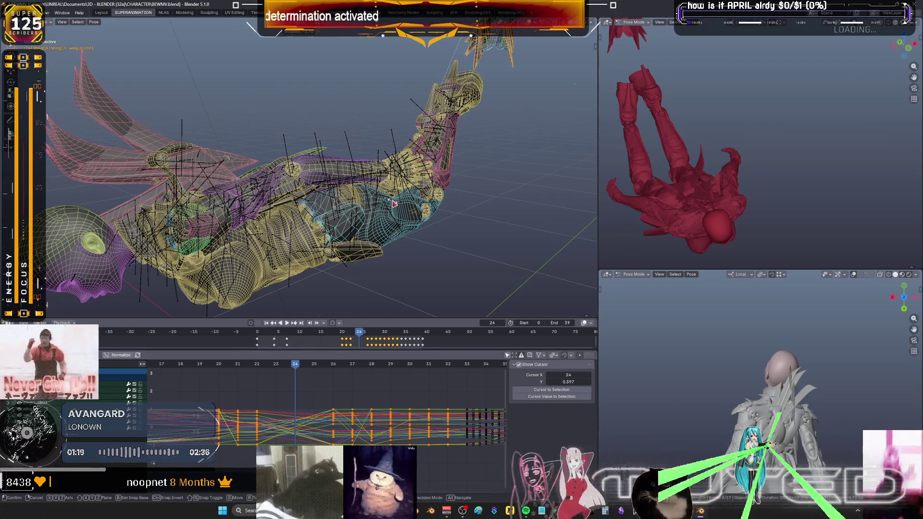
key(shift+e)
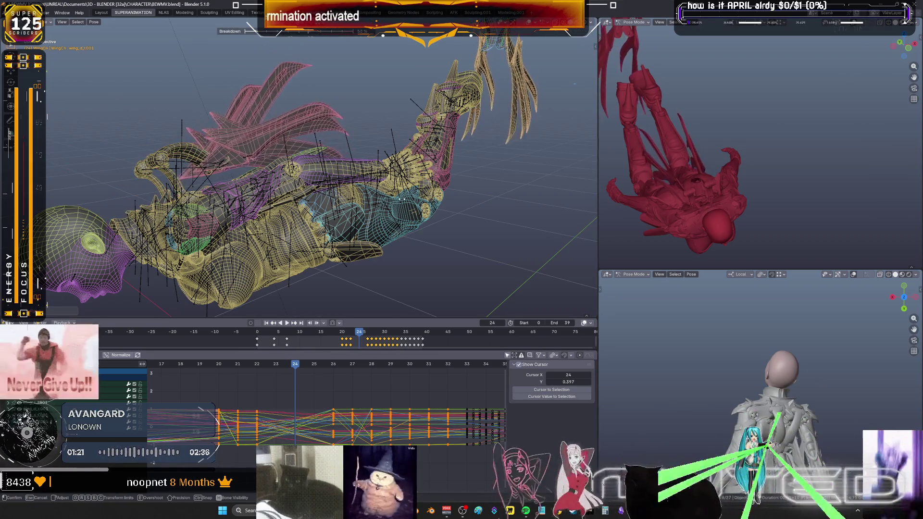
click(442, 212)
key(k)
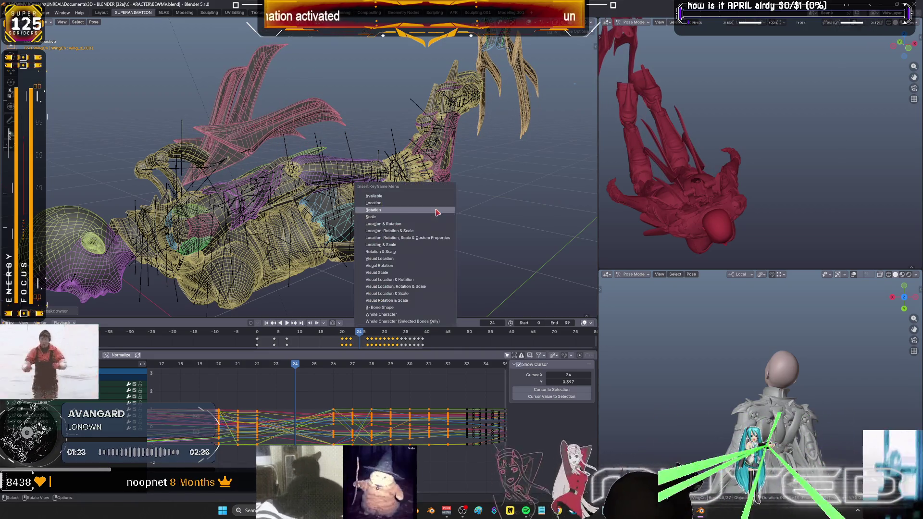
click(426, 230)
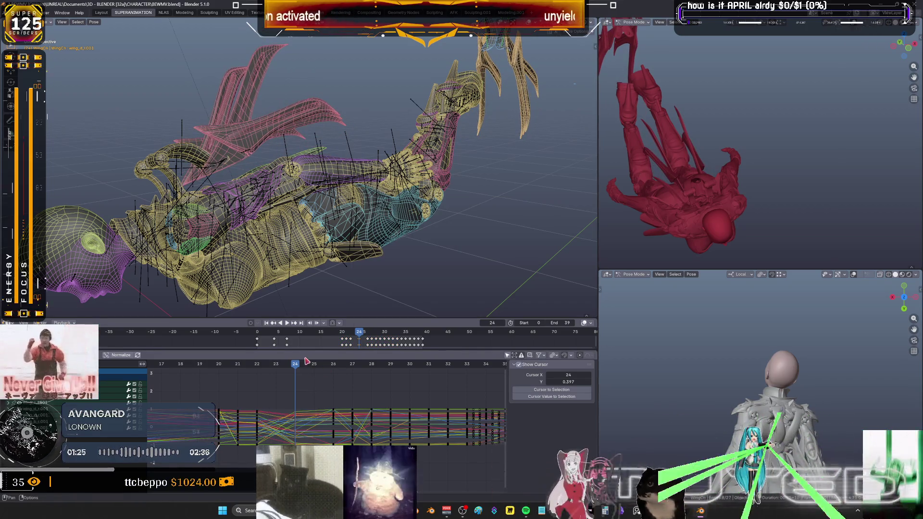
key(space)
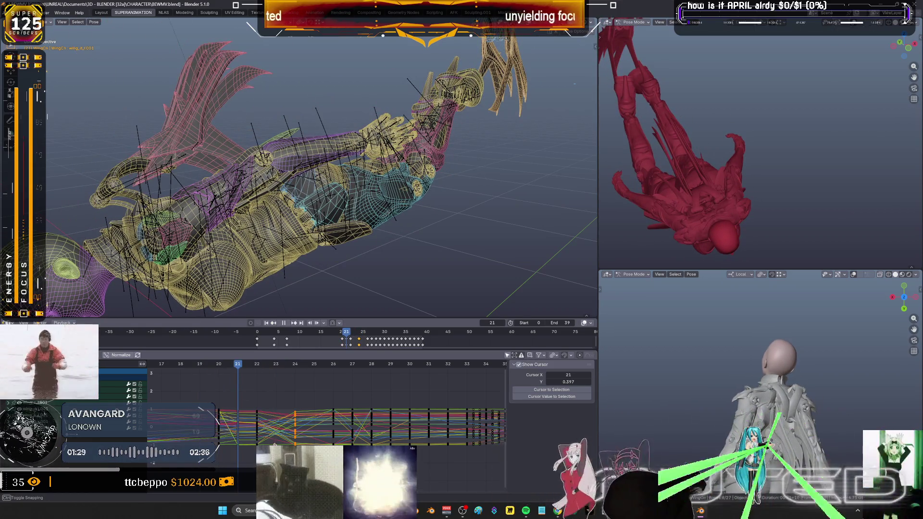
Blend and key another in-between wing rotation after reviewing the curves
drag(271, 462, 237, 395)
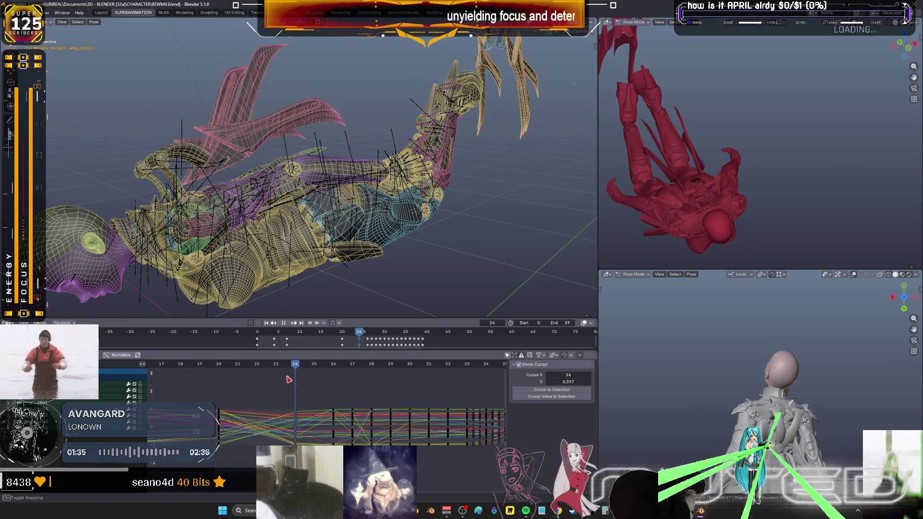
middle_drag(354, 234, 325, 188)
key(shift+e)
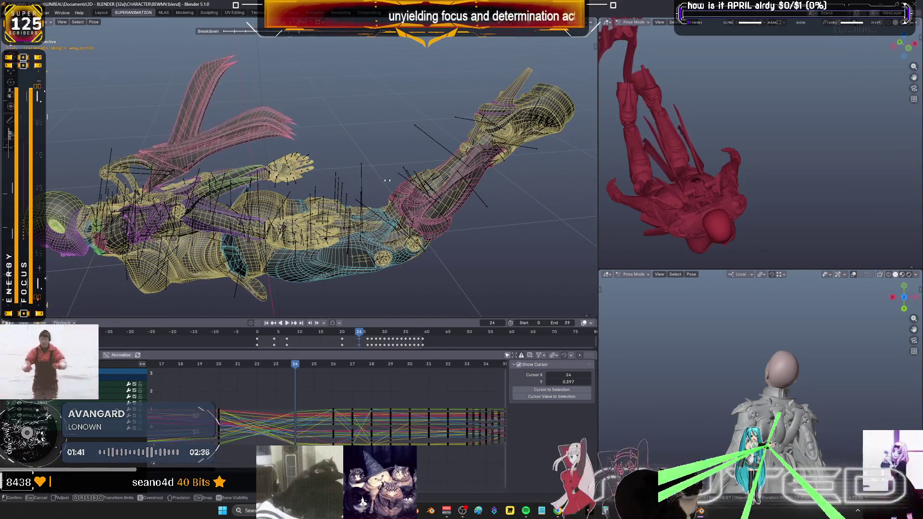
click(379, 186)
key(k)
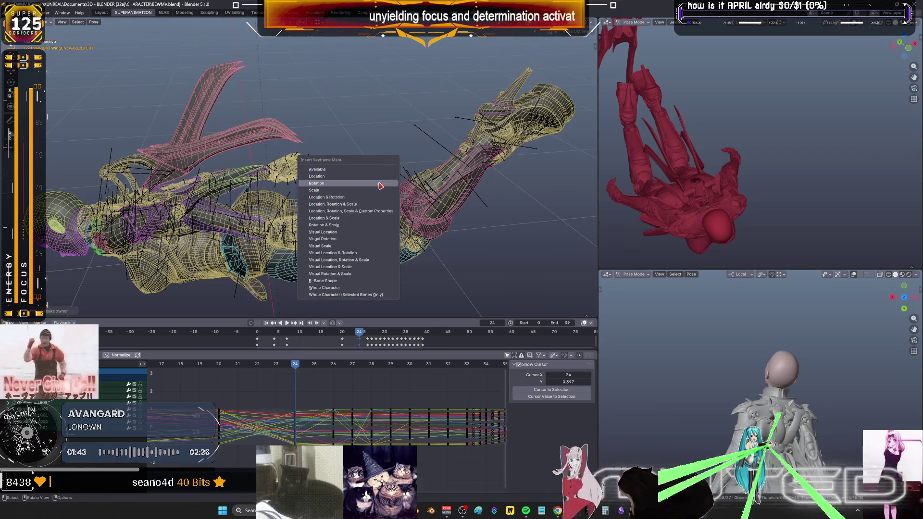
key(Return)
Step back to frame 23, blend an in-between wing pose and key its rotation
key(Left)
key(shift+e)
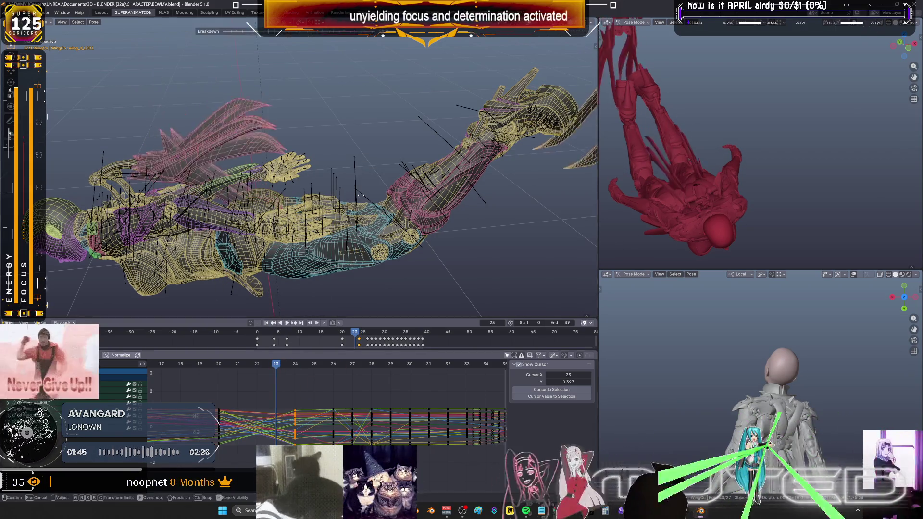
click(447, 196)
key(k)
key(Return)
key(shift+e)
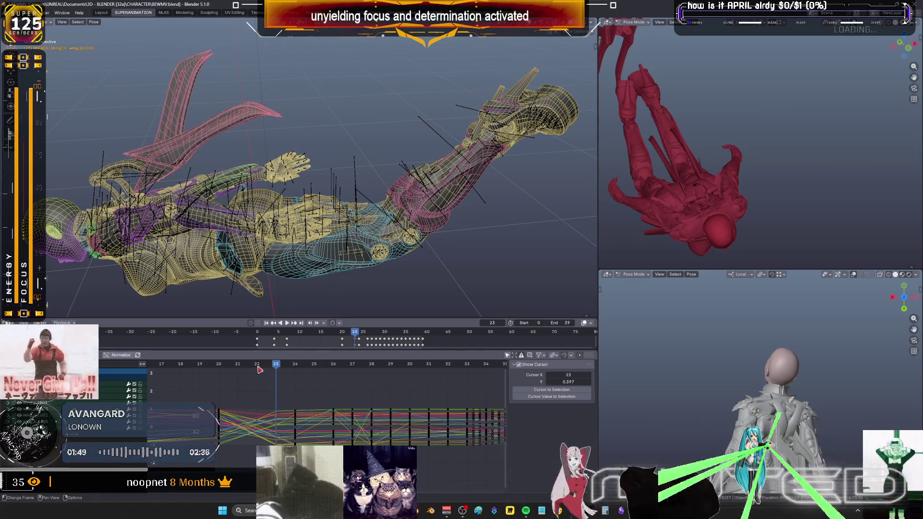
Step back to frame 22, blend an in-between wing pose and key its rotation
key(Left)
key(shift+e)
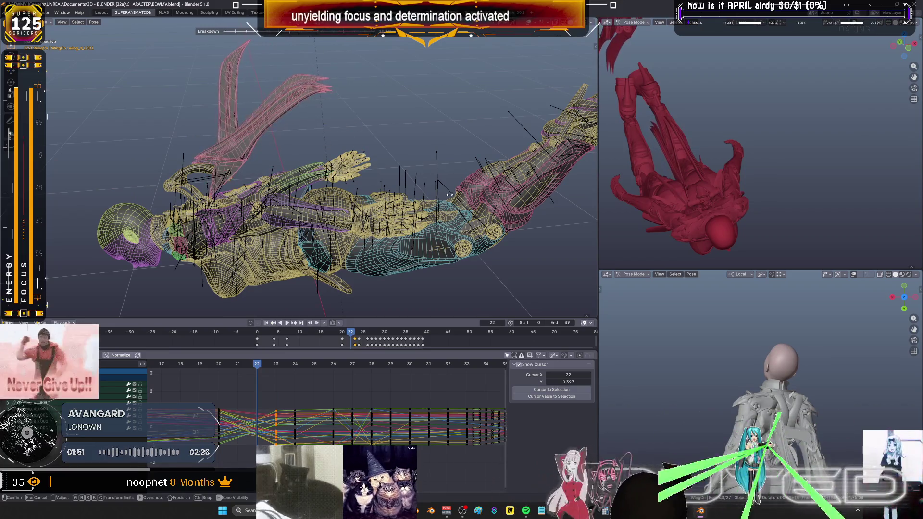
click(446, 200)
key(k)
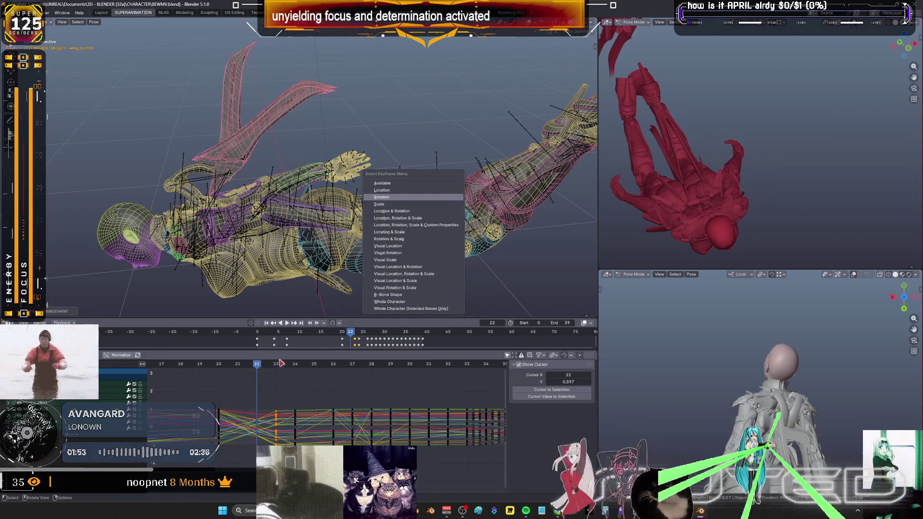
click(445, 197)
Blend and key an in-between wing pose on frame 21, then scrub forward and play back the wings
key(Left)
key(shift+e)
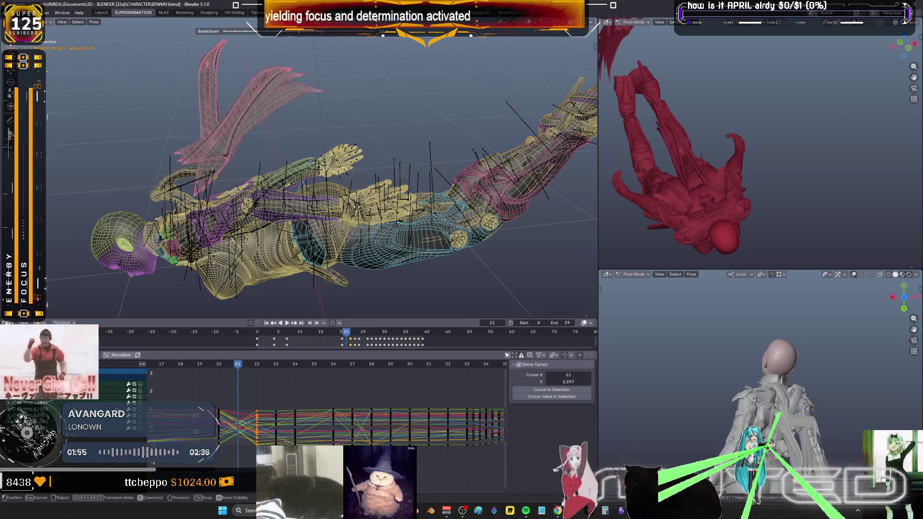
click(375, 209)
key(k)
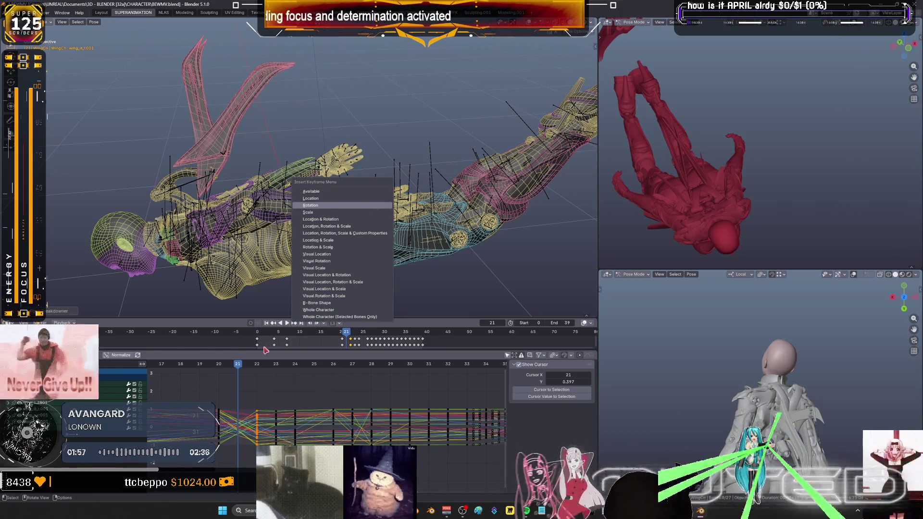
drag(242, 364, 416, 365)
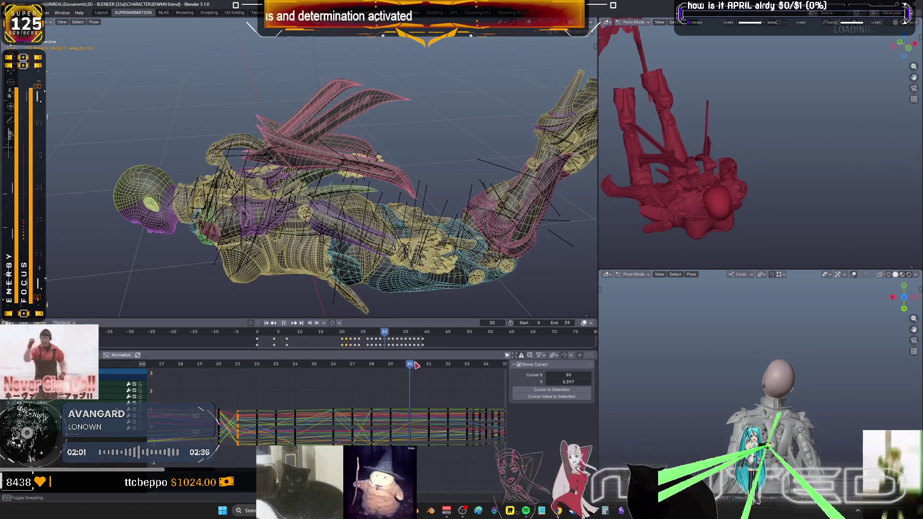
key(space)
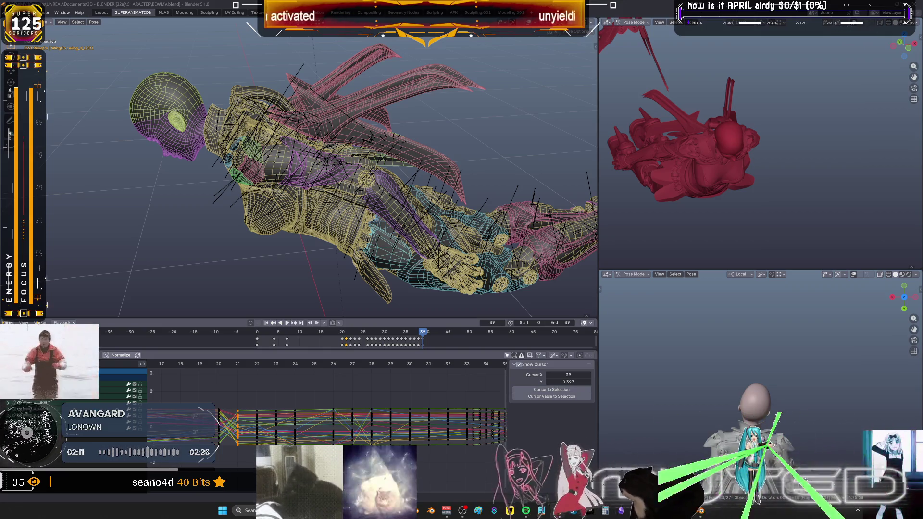
click(162, 12)
drag(771, 263, 483, 262)
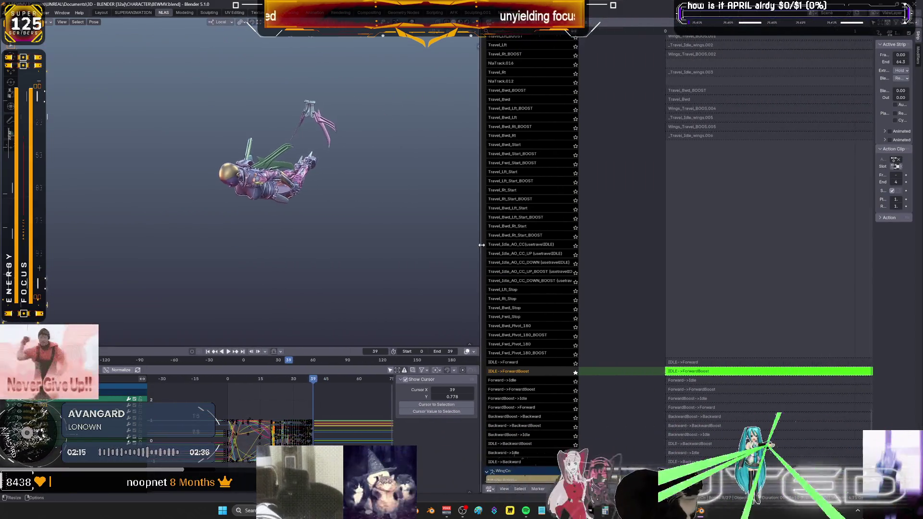
scroll(616, 322, up, 3)
scroll(615, 323, down, 5)
scroll(598, 310, down, 5)
scroll(667, 435, down, 5)
scroll(670, 355, down, 3)
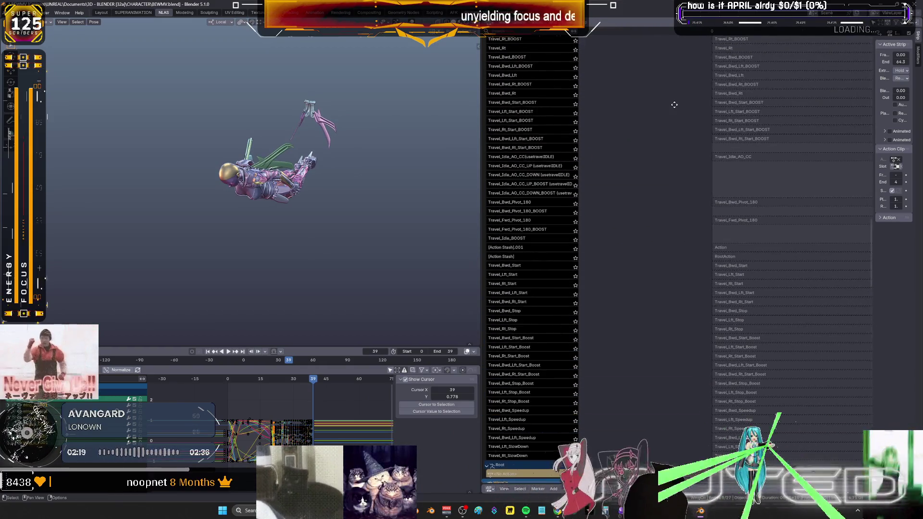
scroll(670, 354, down, 2)
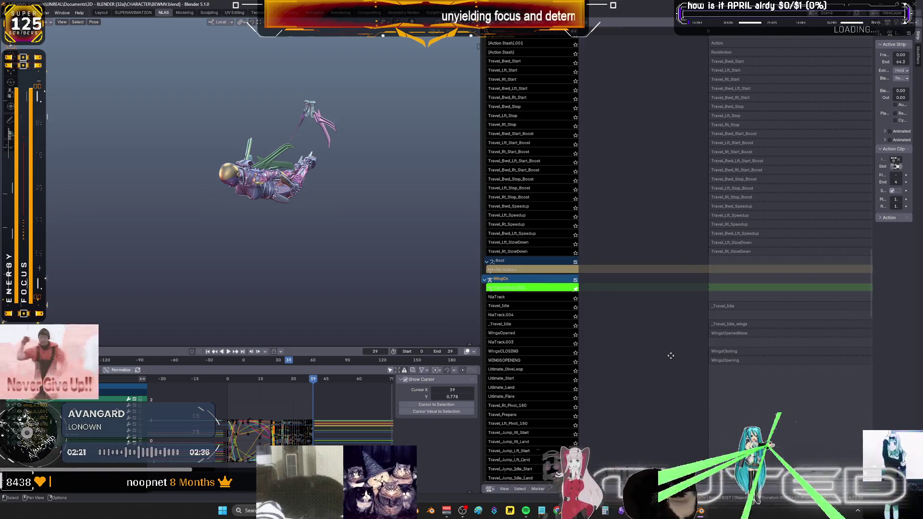
scroll(670, 355, down, 8)
scroll(659, 148, down, 6)
scroll(655, 187, down, 5)
scroll(653, 271, down, 5)
scroll(651, 270, down, 3)
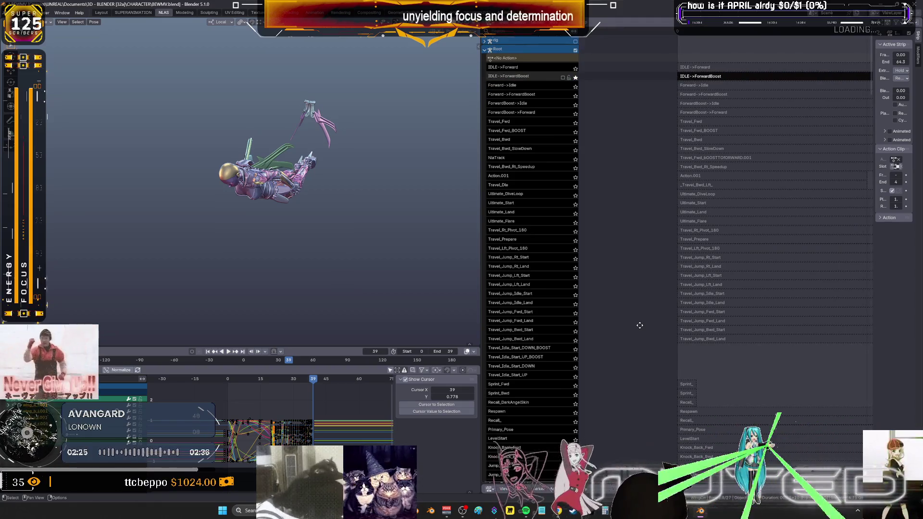
scroll(623, 426, down, 4)
scroll(622, 426, down, 5)
scroll(649, 390, down, 5)
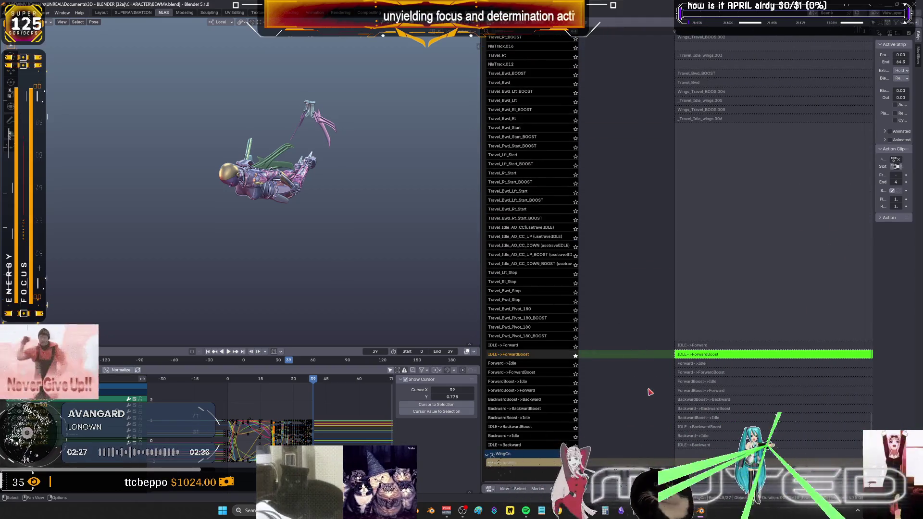
click(133, 12)
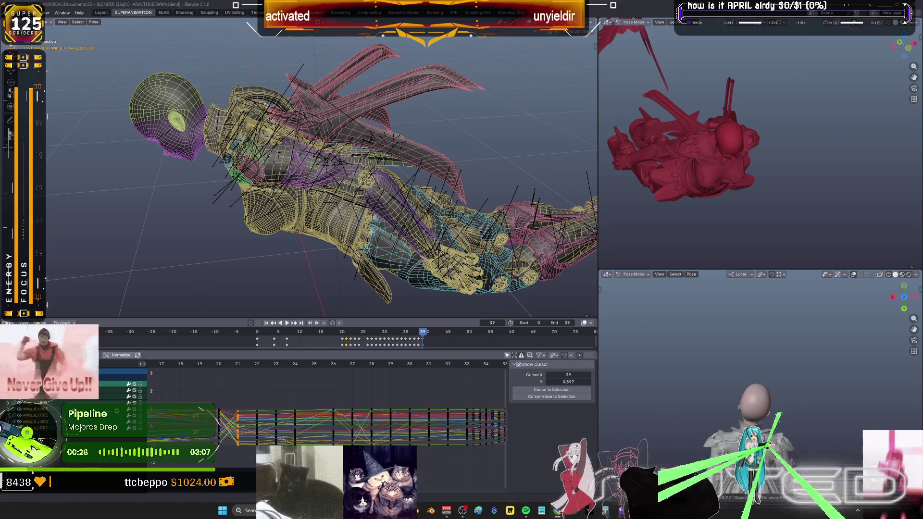
Step around frames 20–21 and focus the view on the wing bones from below
click(218, 366)
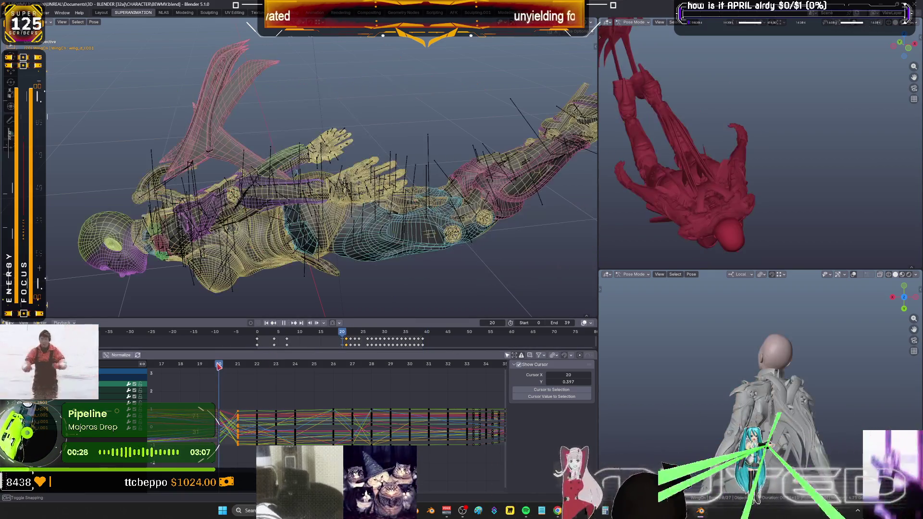
key(Right)
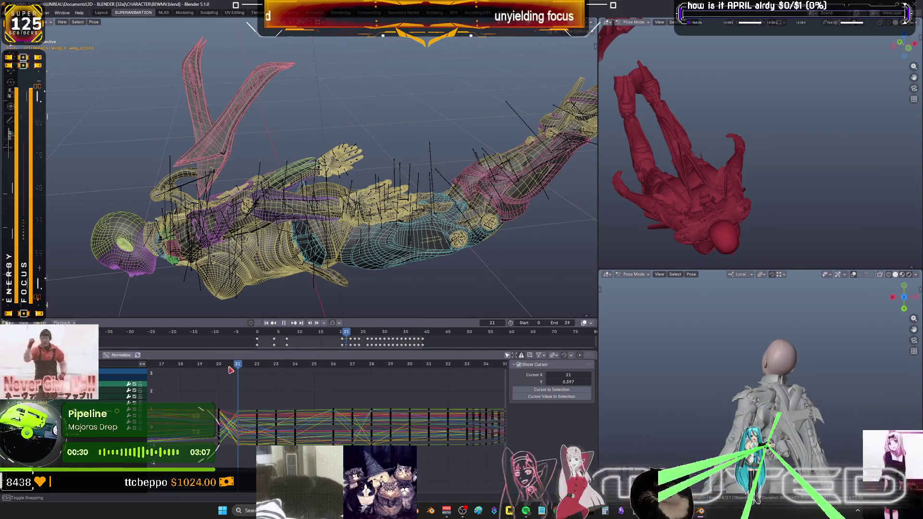
key(Left)
mouse_move(347, 144)
middle_down()
mouse_move(460, 141)
mouse_move(346, 145)
middle_up()
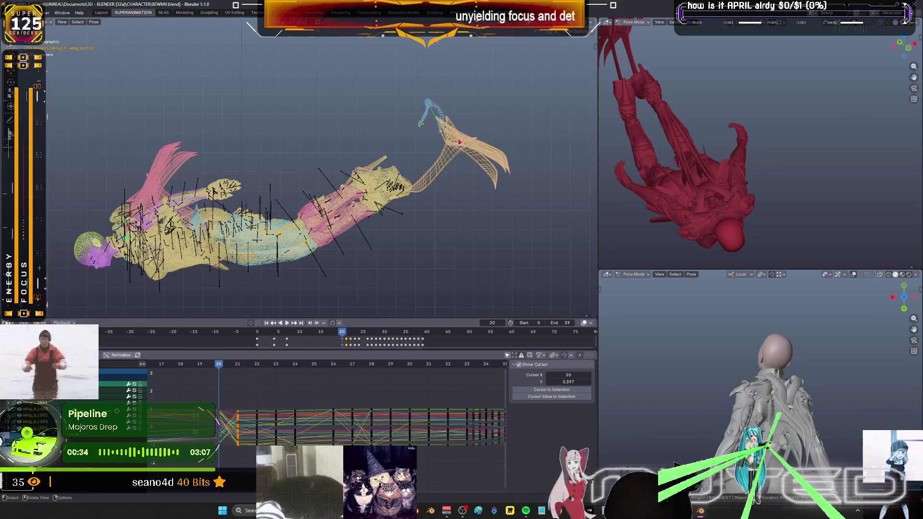
scroll(256, 366, up, 3)
click(256, 366)
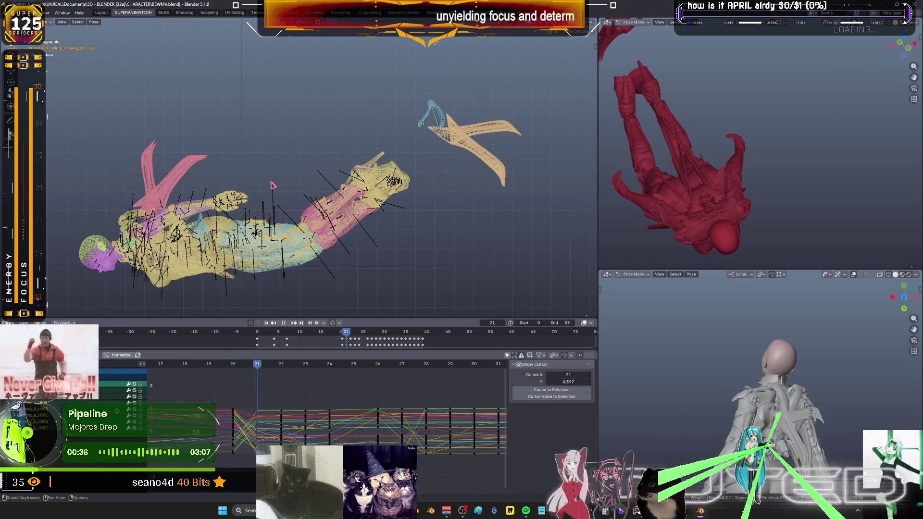
key(KP_Decimal)
scroll(379, 206, up, 1)
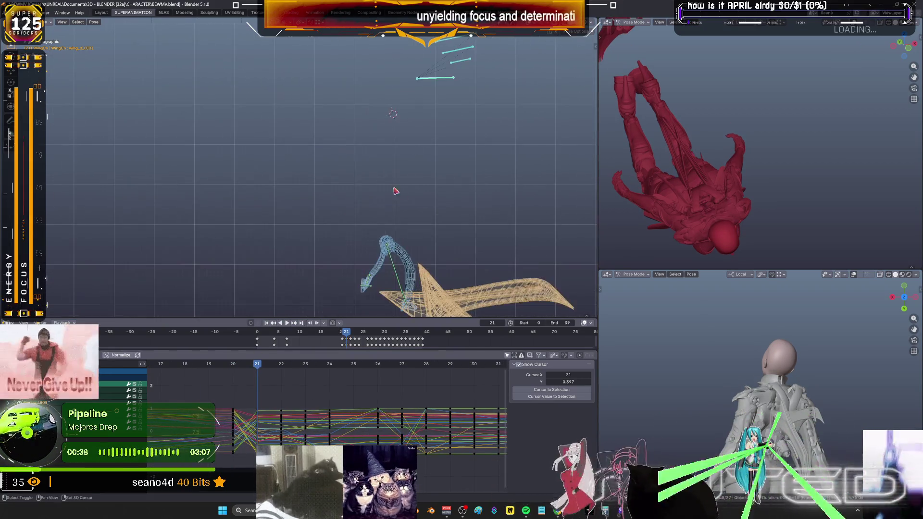
scroll(391, 190, up, 2)
scroll(534, 138, up, 2)
scroll(420, 132, up, 3)
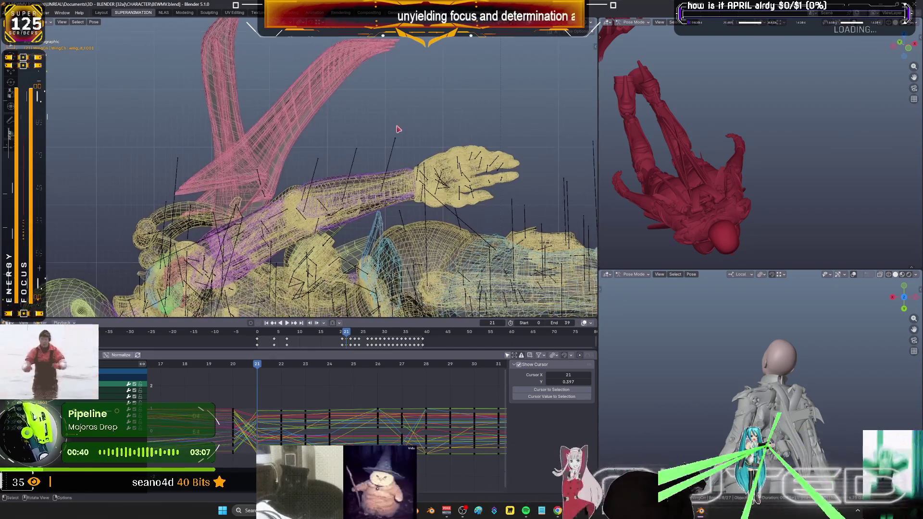
Blend an in-between wing pose on frame 21 and rotate the pink wing bones slightly
key(shift+e)
click(353, 164)
key(r)
click(332, 152)
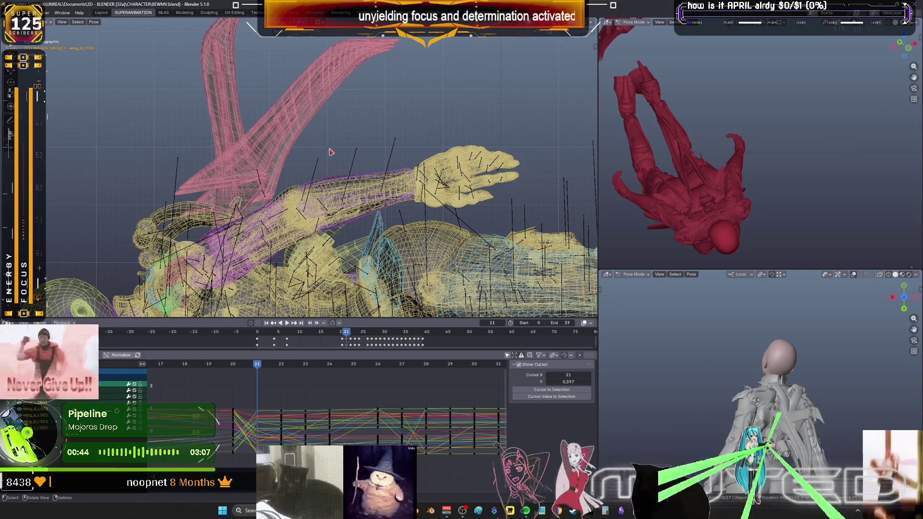
key(r)
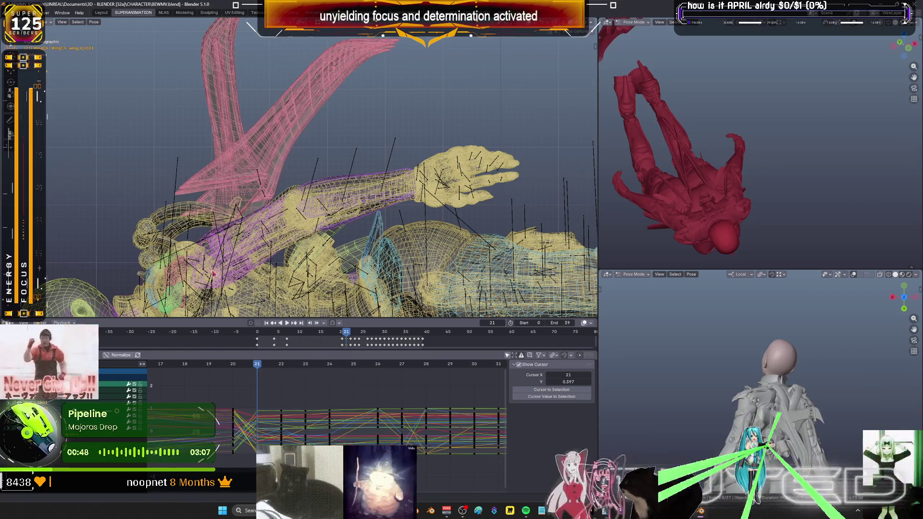
scroll(366, 208, down, 5)
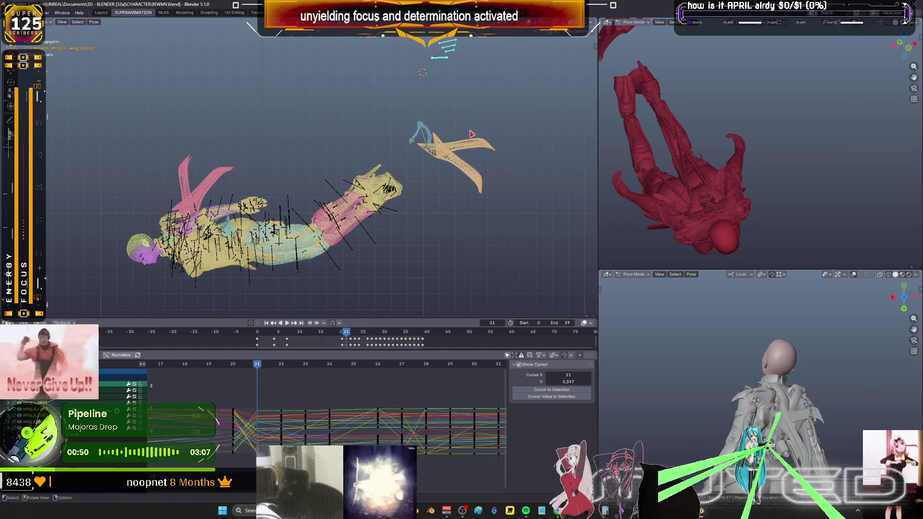
Delete the wing keyframes at frames 22–24 in the Graph Editor and scrub frames 22–25 to check the pose
drag(465, 62, 456, 41)
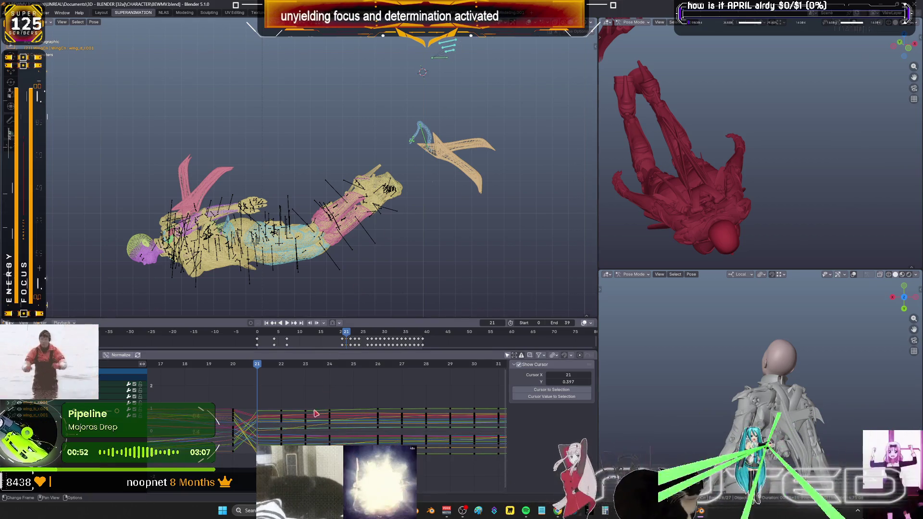
drag(248, 387, 336, 469)
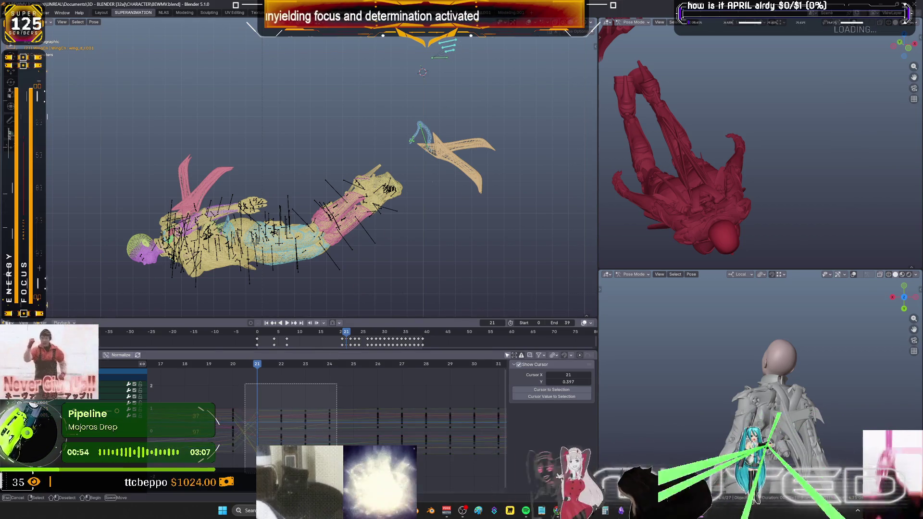
key(Delete)
ctrl+click(226, 433)
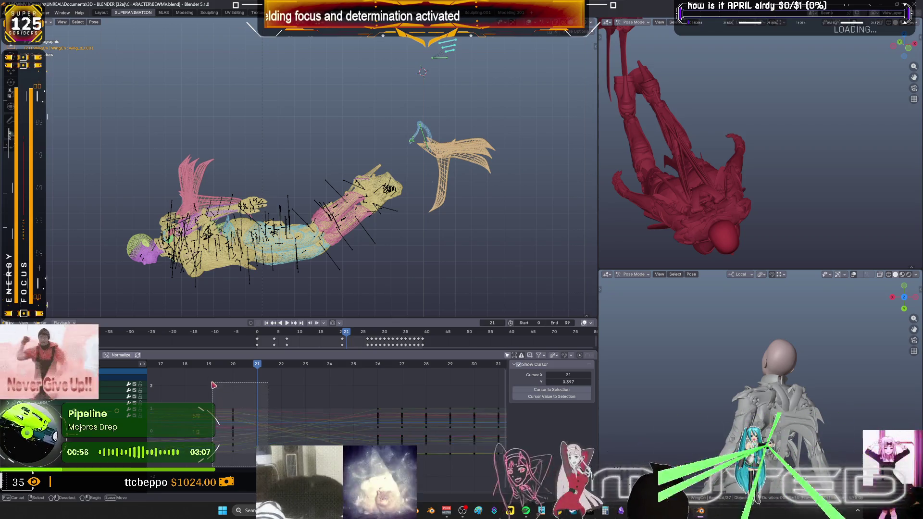
drag(282, 368, 354, 368)
drag(247, 369, 351, 382)
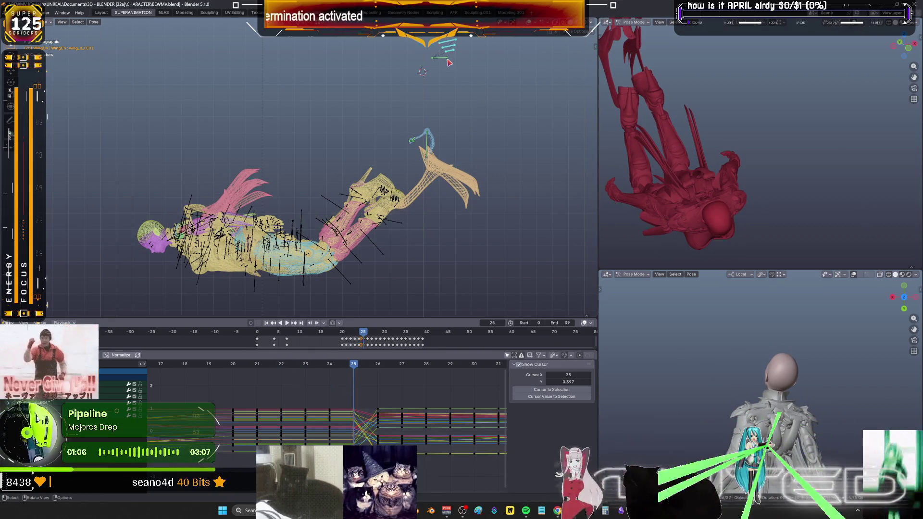
Rotate the wing bones around Y, then maximize the 3D view in solid shading to check the pose
key(r)
key(y)
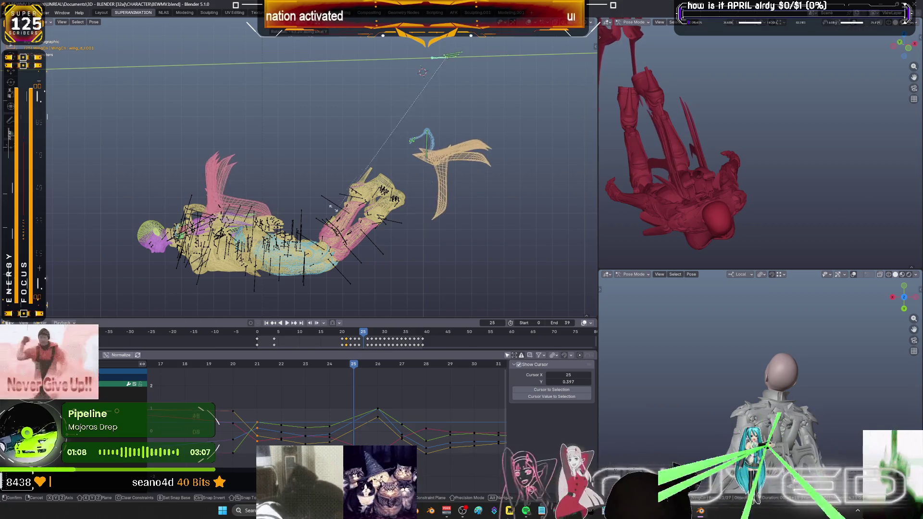
click(322, 210)
mouse_move(322, 210)
middle_down()
mouse_move(424, 245)
mouse_move(485, 182)
middle_up()
key(ctrl+space)
scroll(447, 216, up, 3)
key(shift+z)
key(r)
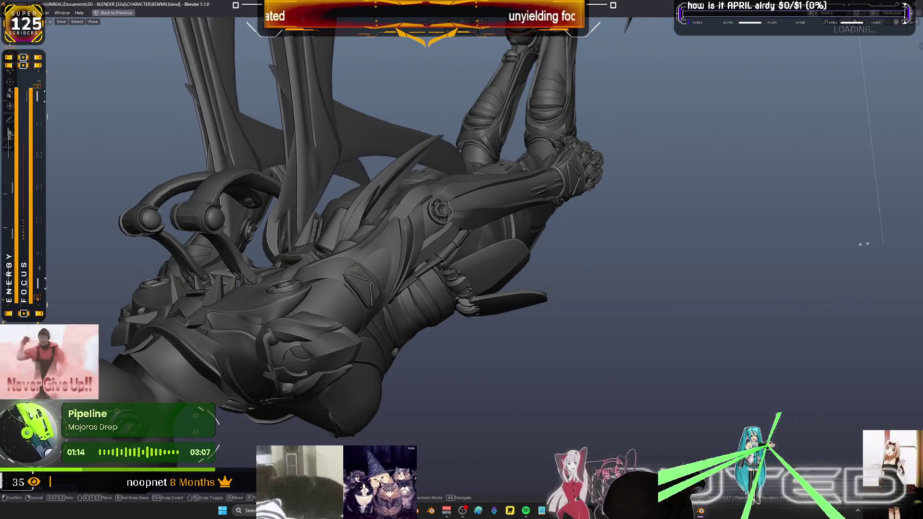
Confirm the wing rotation, key the bones' rotation and switch back to wireframe shading
click(563, 228)
key(i)
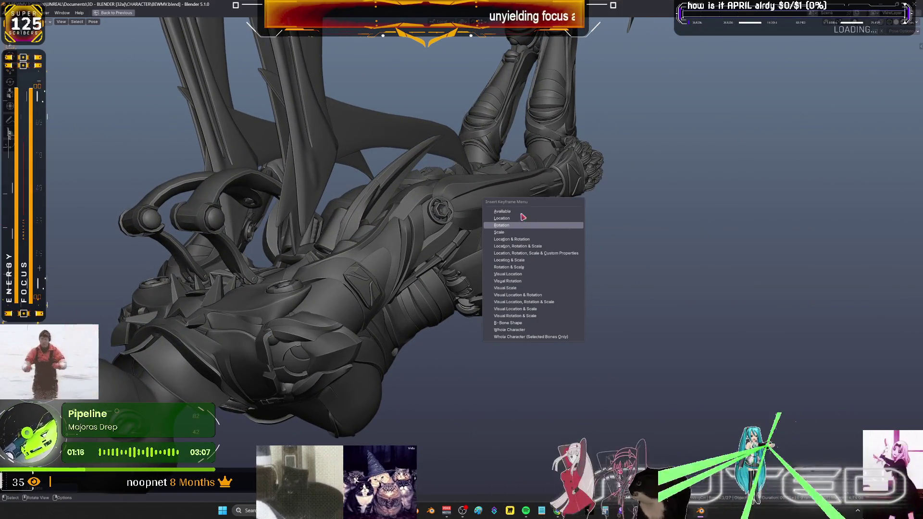
click(523, 216)
scroll(468, 253, down, 3)
mouse_move(468, 253)
middle_down()
mouse_move(432, 289)
mouse_move(357, 313)
mouse_move(408, 282)
mouse_move(425, 200)
mouse_move(396, 208)
mouse_move(317, 126)
middle_up()
key(shift+z)
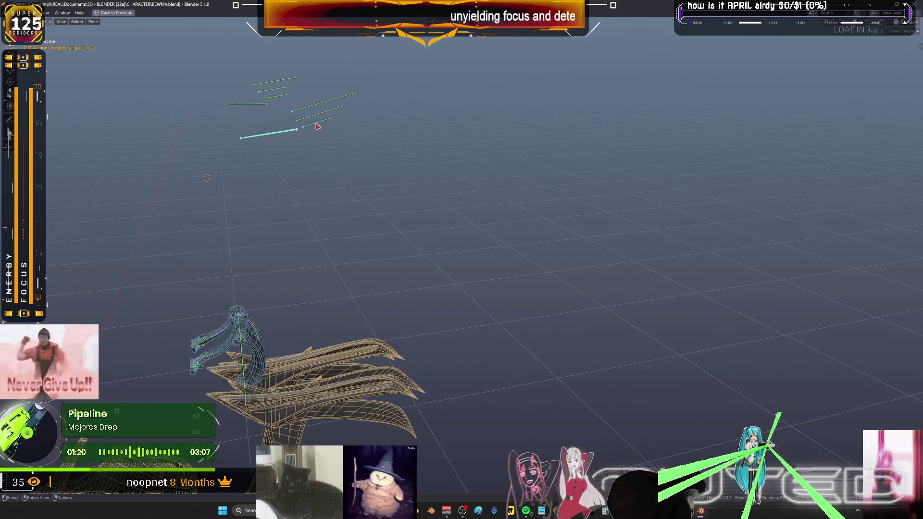
Rotate the wing bone around the Y axis into a new pose
key(r)
key(y)
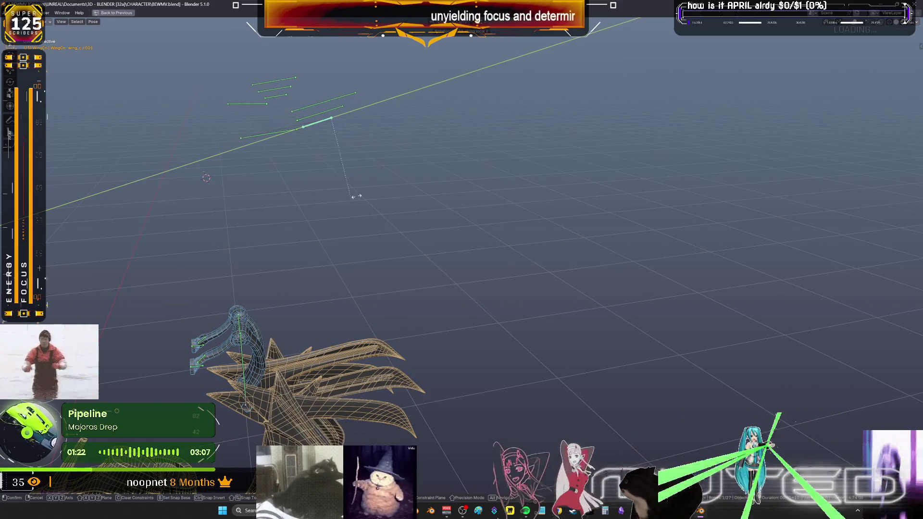
click(360, 197)
mouse_move(361, 197)
middle_down()
mouse_move(343, 180)
mouse_move(383, 180)
mouse_move(430, 220)
mouse_move(422, 215)
middle_up()
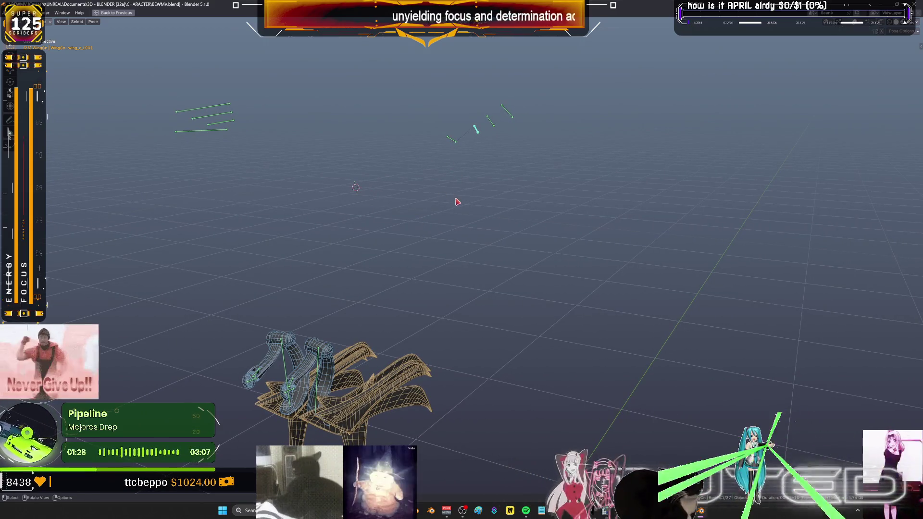
Rotate the bone again, trying Y and X axis locks, then restore the split layout with the timeline
key(r)
key(y)
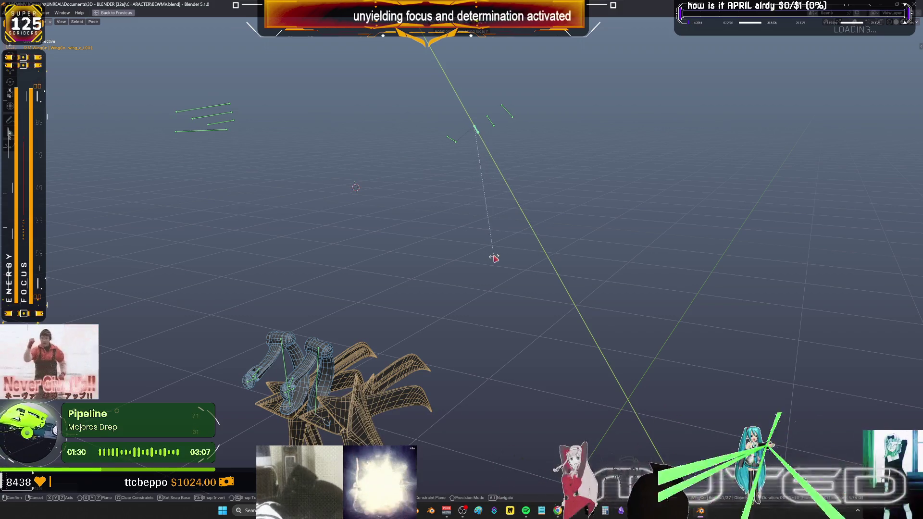
key(x)
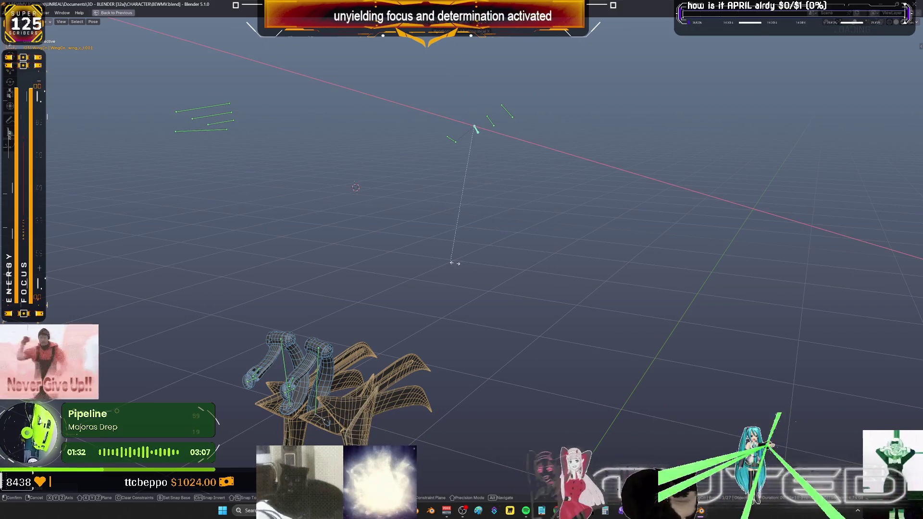
key(x)
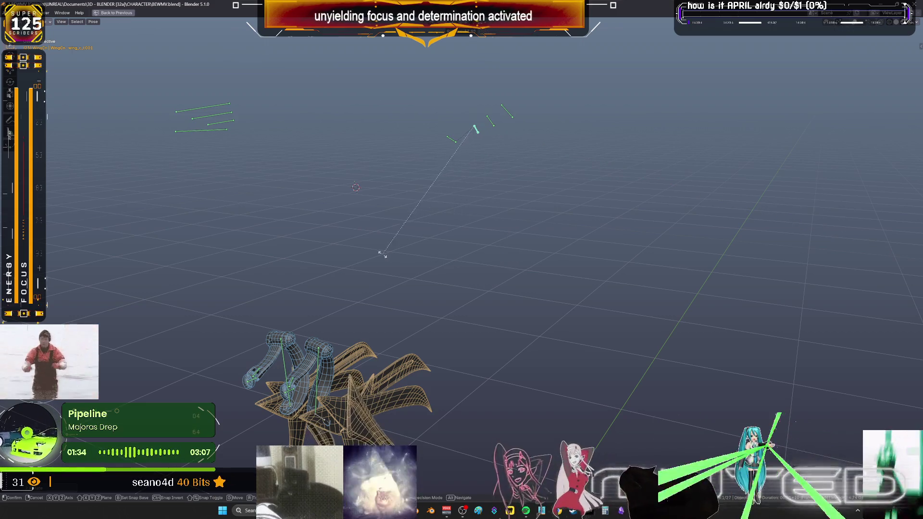
click(534, 299)
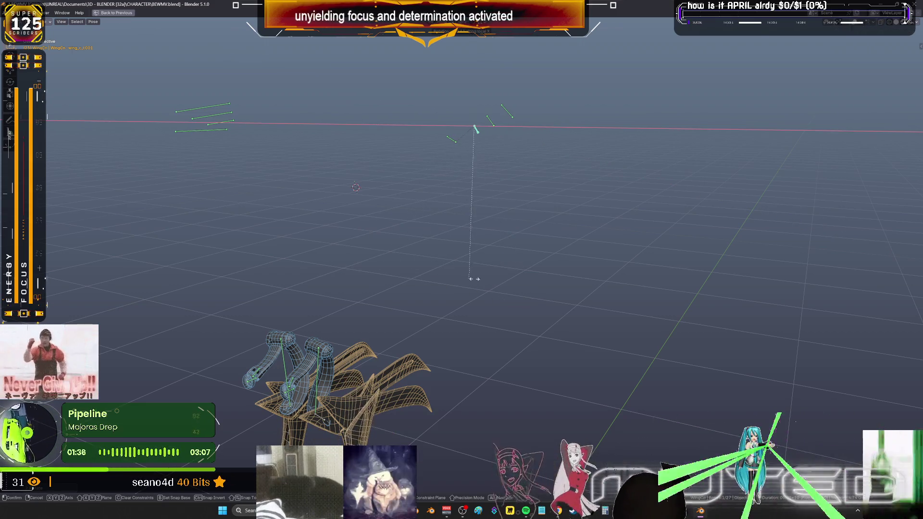
middle_drag(524, 282, 433, 284)
key(ctrl+space)
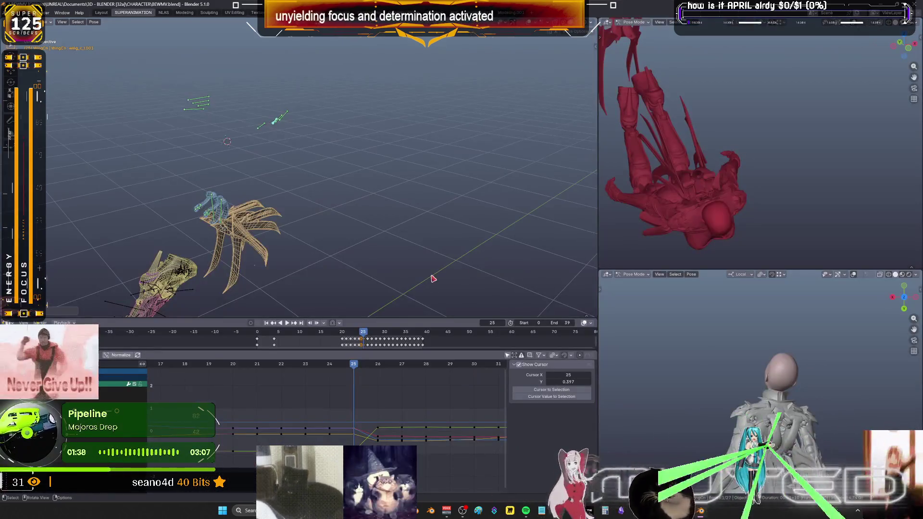
scroll(320, 439, down, 5)
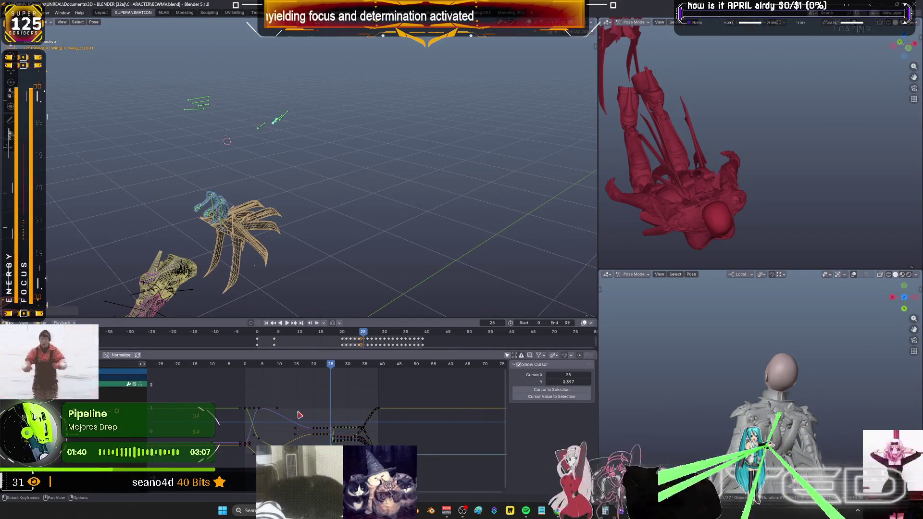
Jump back to frame 20 and switch to the NLA workspace
click(313, 363)
click(343, 334)
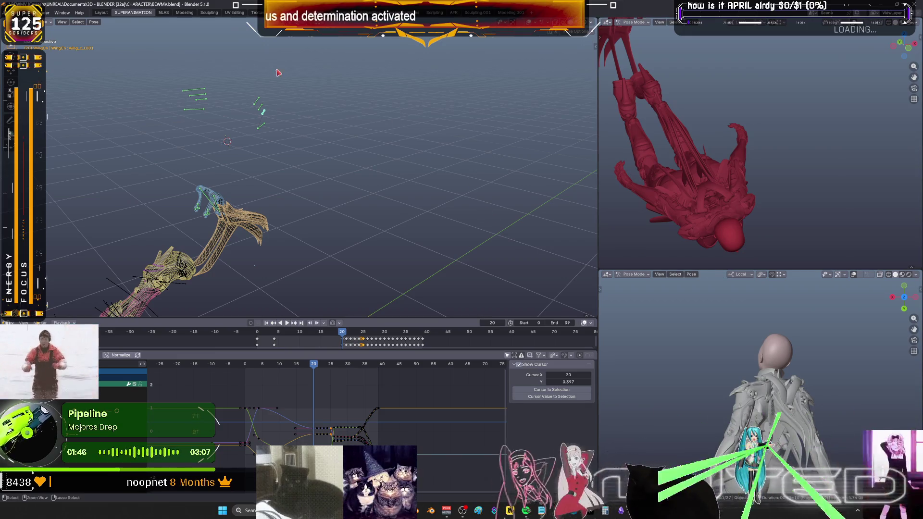
click(166, 13)
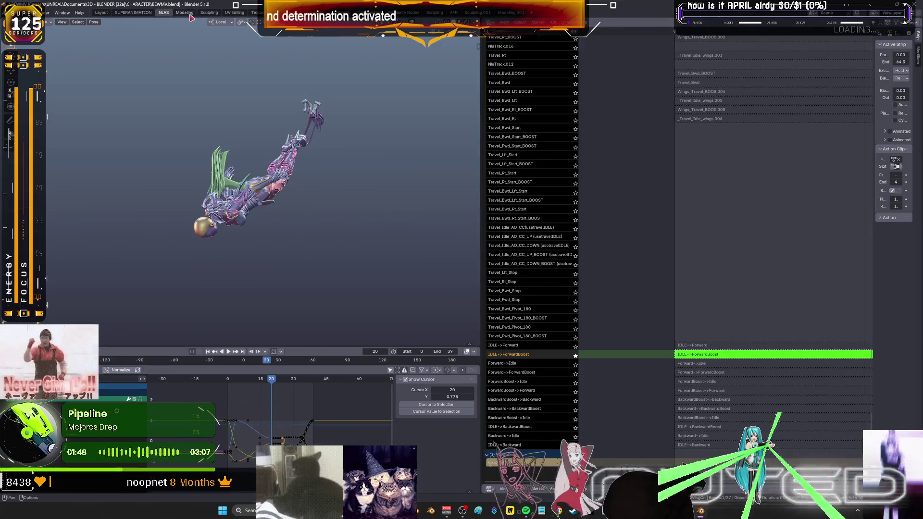
Switch to the Modeling workspace, frame the selected wing bone and show its properties
key(ctrl+Page_Down)
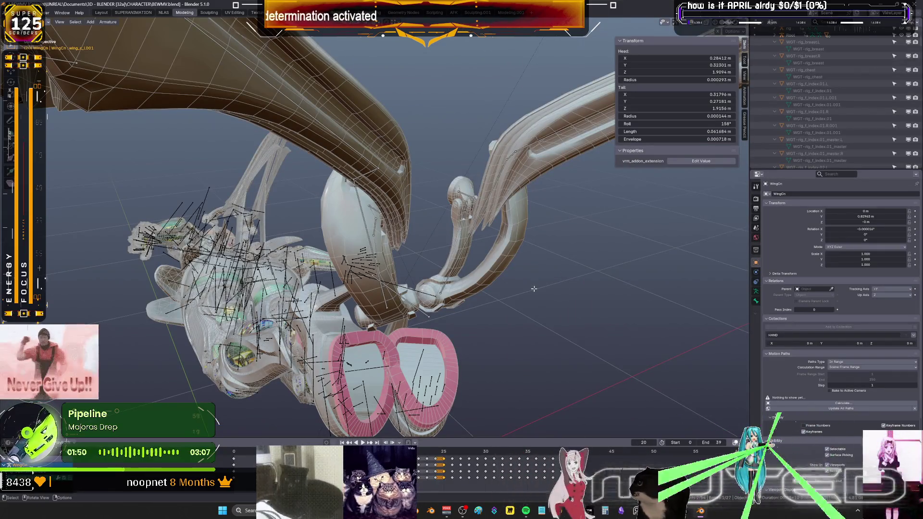
key(KP_Divide)
click(756, 301)
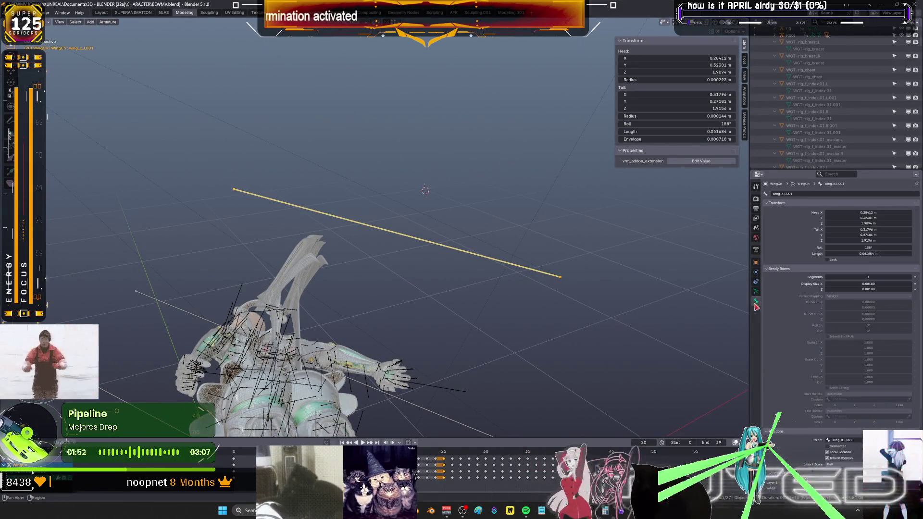
scroll(790, 304, down, 5)
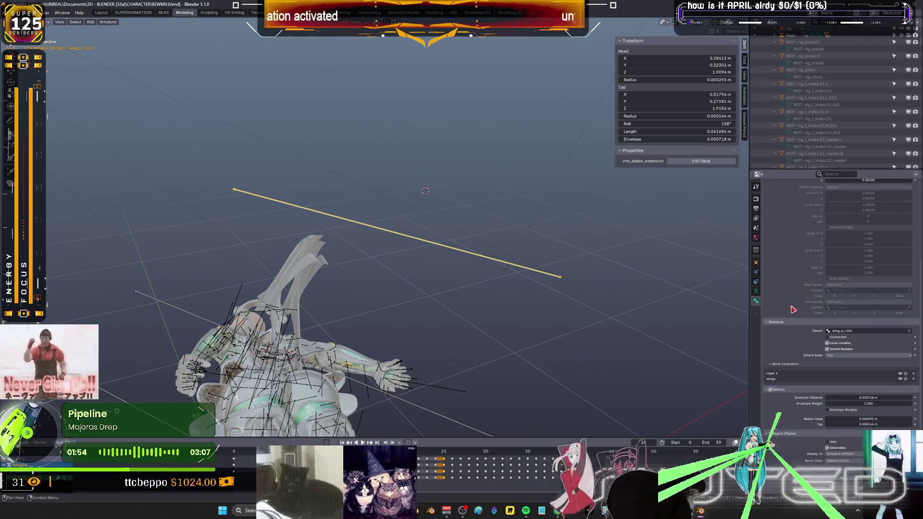
scroll(795, 312, up, 5)
key(KP_Decimal)
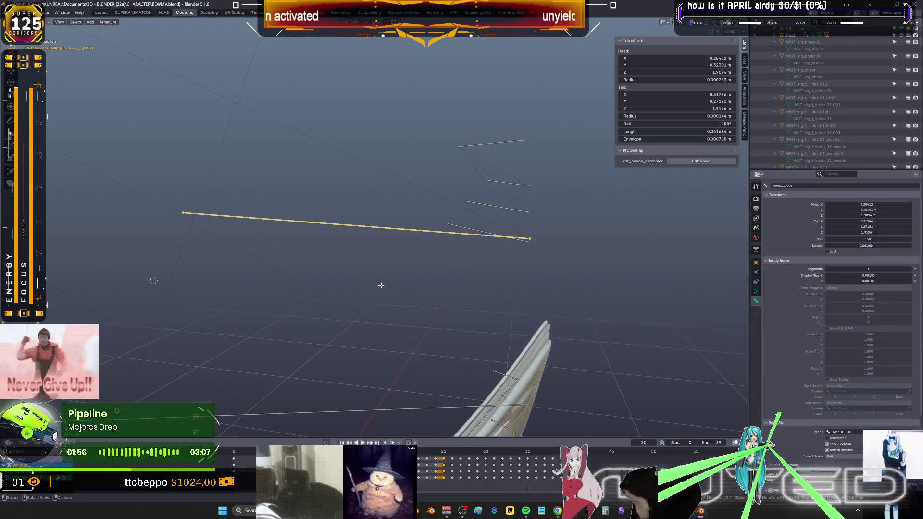
Put the rig in Pose Mode and show the bone's Limit Rotation constraint settings
key(ctrl+Tab)
click(388, 356)
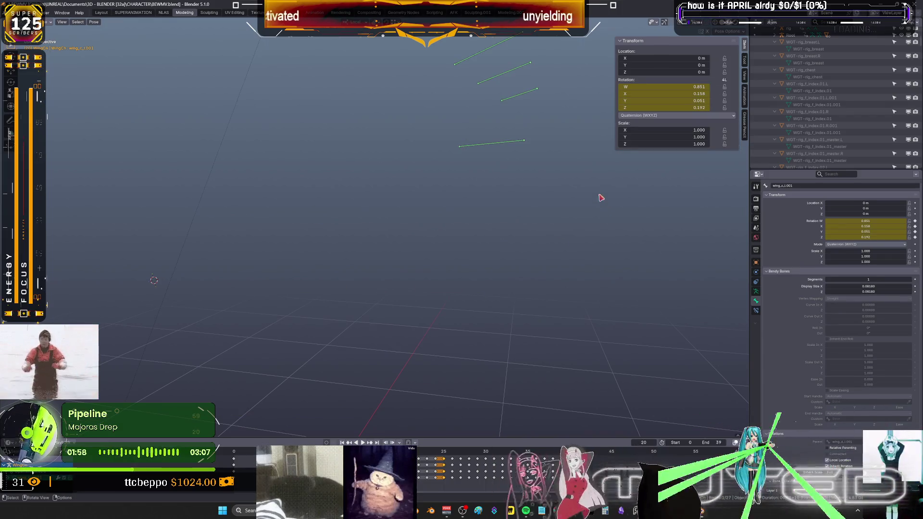
click(756, 311)
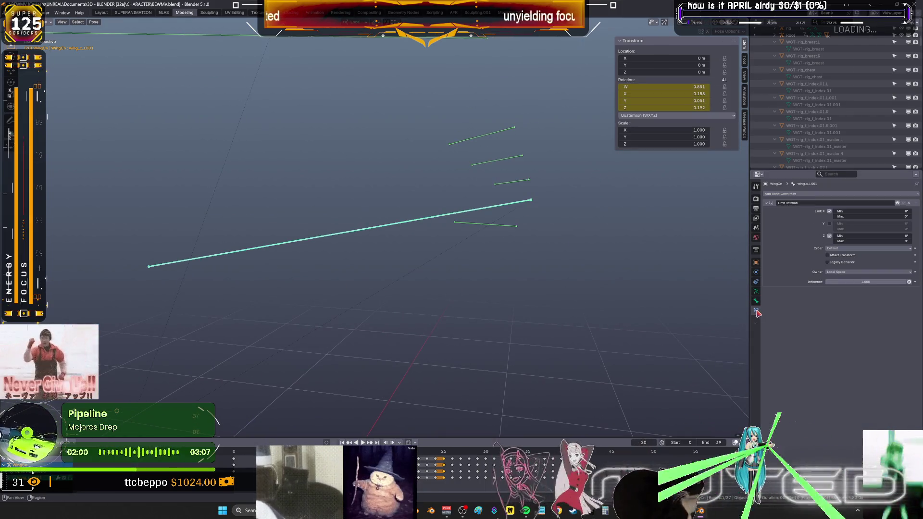
Toggle the Limit Rotation constraint off and on while box-selecting all the wing bones
click(899, 205)
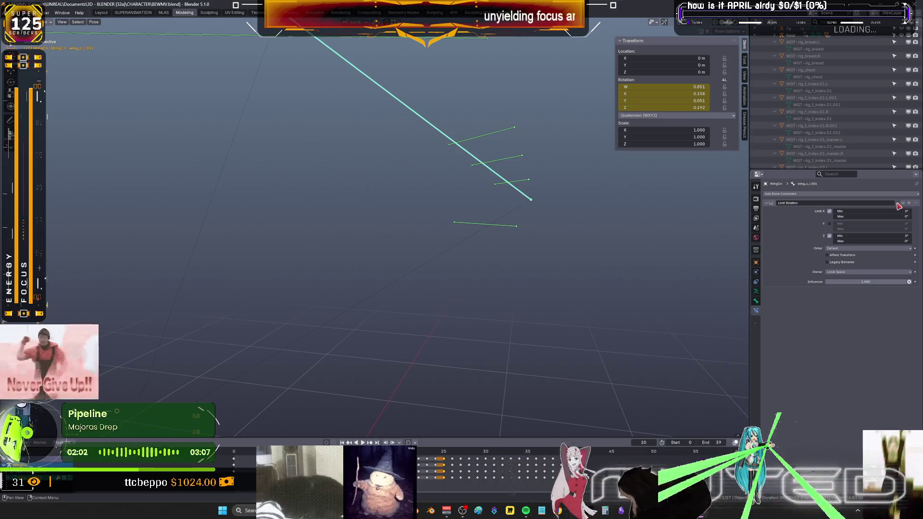
middle_drag(698, 258, 441, 278)
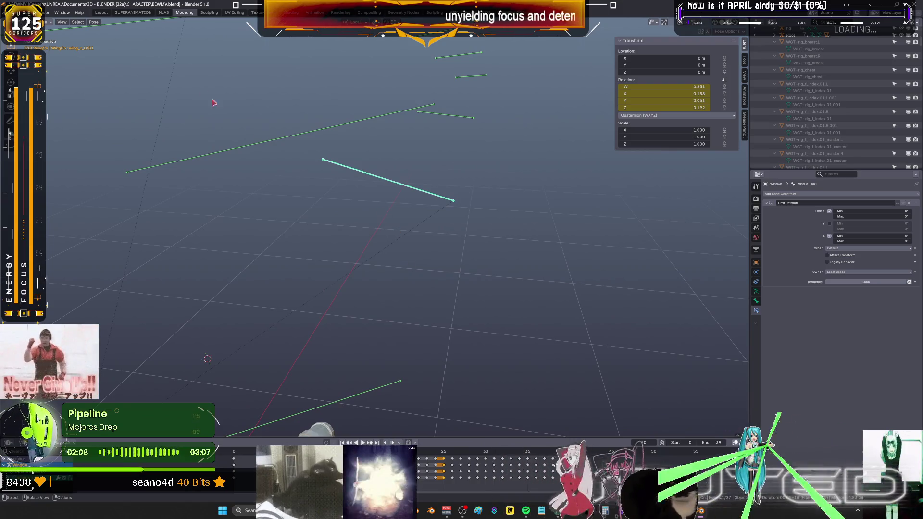
click(95, 22)
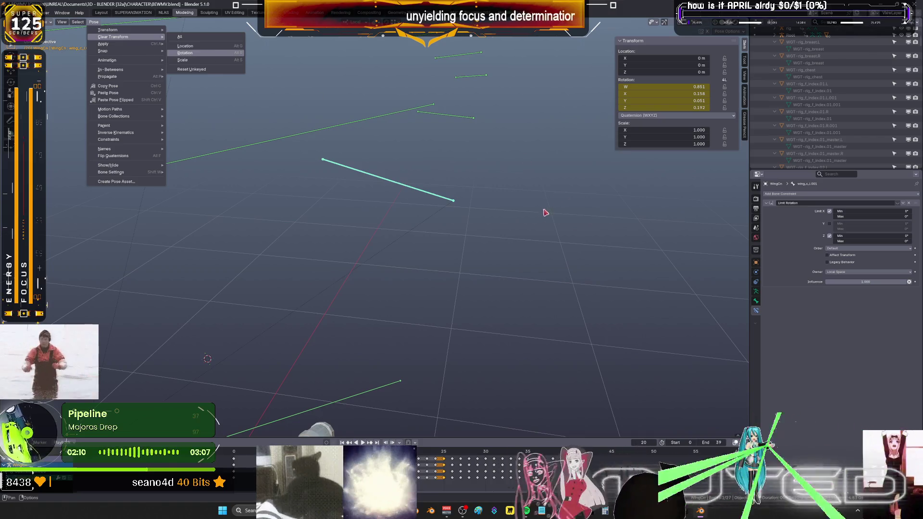
mouse_move(464, 292)
middle_down()
mouse_move(461, 221)
mouse_move(476, 274)
mouse_move(480, 263)
middle_up()
drag(461, 311, 287, 139)
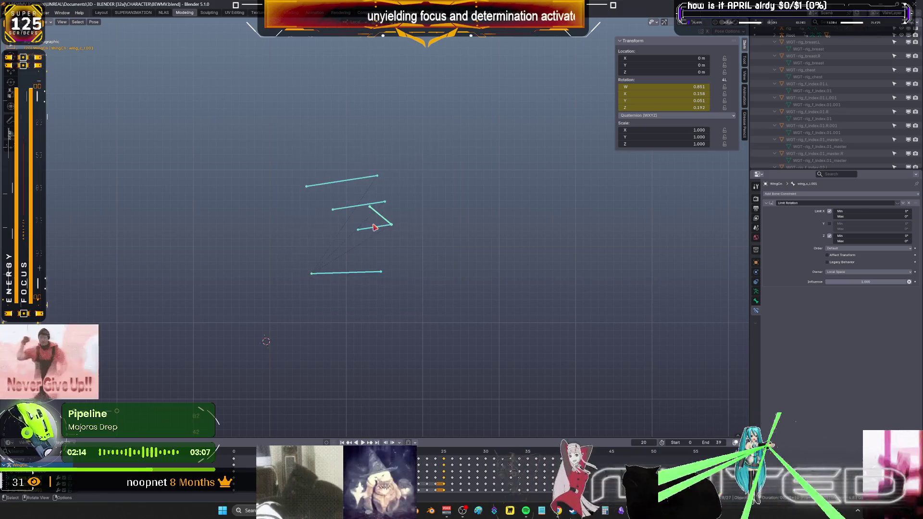
click(900, 204)
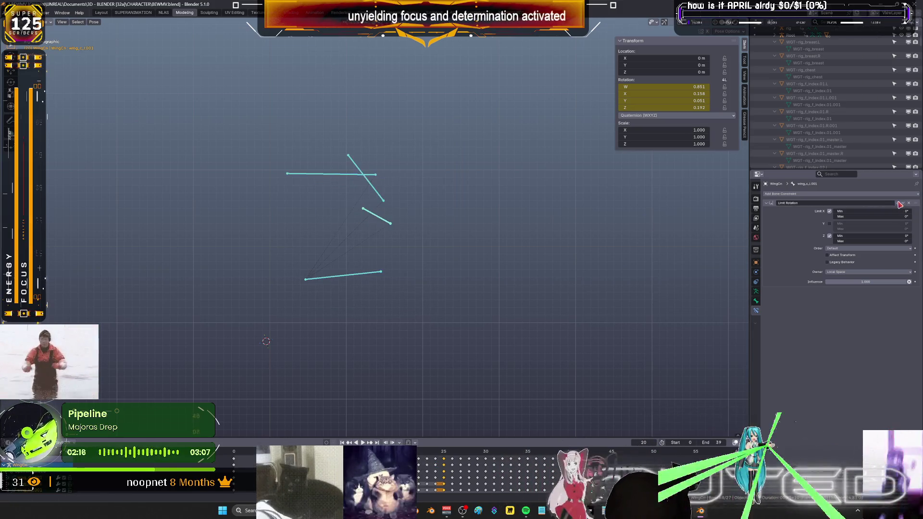
Clear the wing bones' rotations back to rest with Alt+R and key the rotation
click(94, 22)
mouse_move(113, 37)
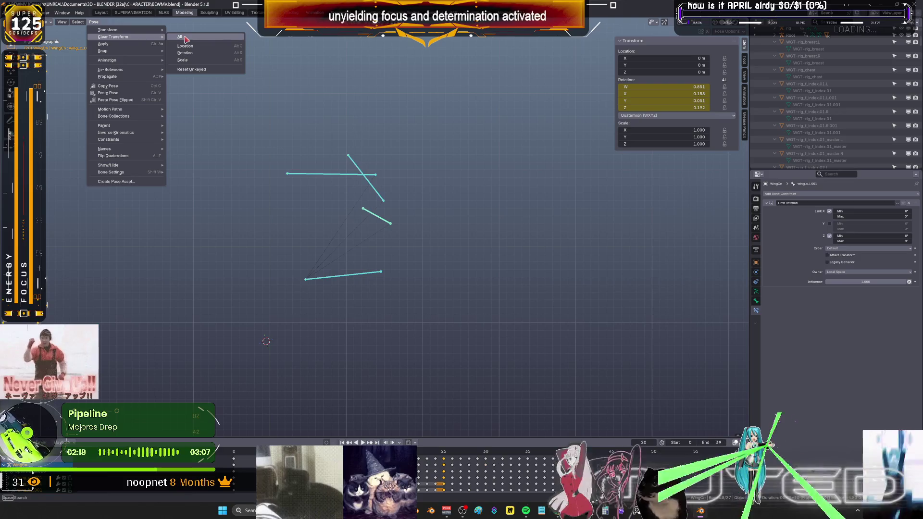
key(alt+r)
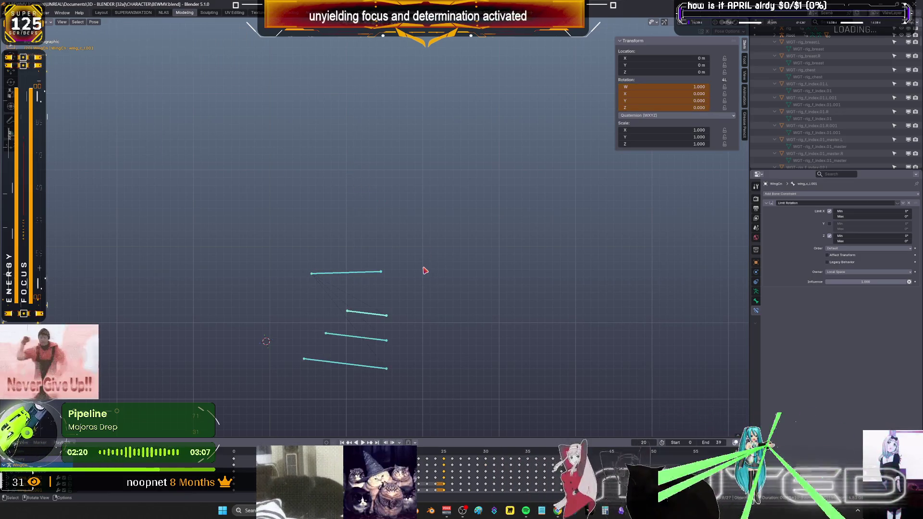
key(k)
key(Return)
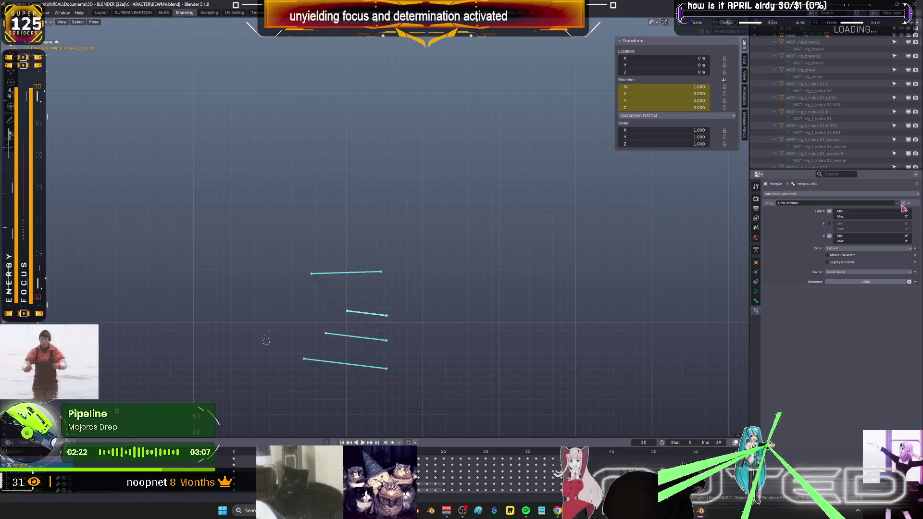
Return to the multi-panel layout and switch to the SUPERANIMATION workspace
key(ctrl+space)
scroll(342, 351, down, 5)
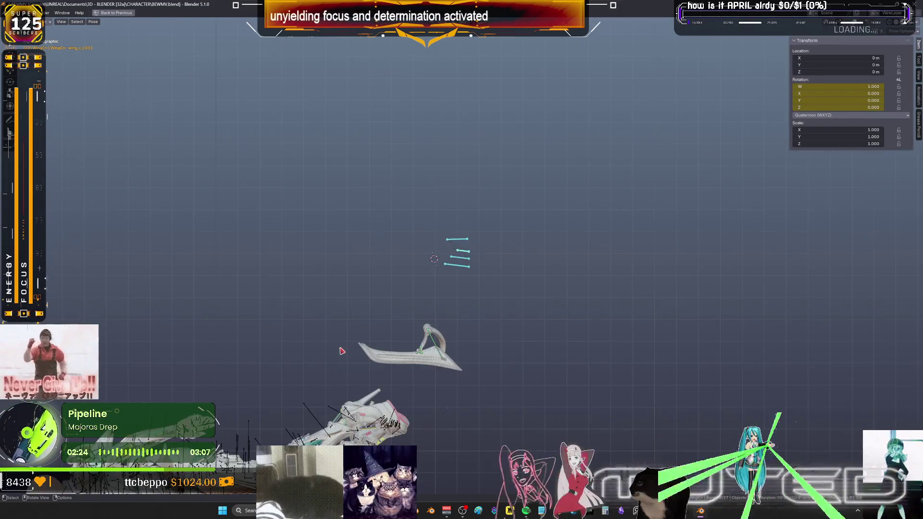
key(ctrl+space)
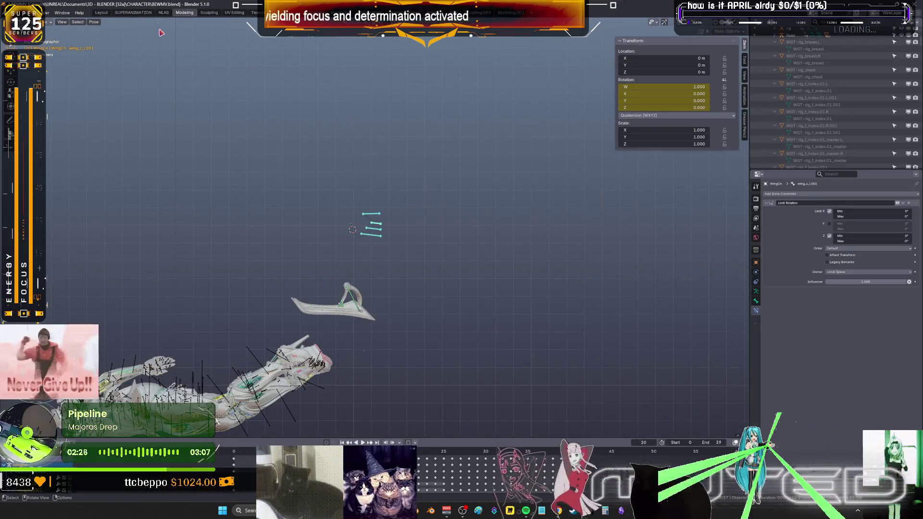
key(ctrl+Page_Up)
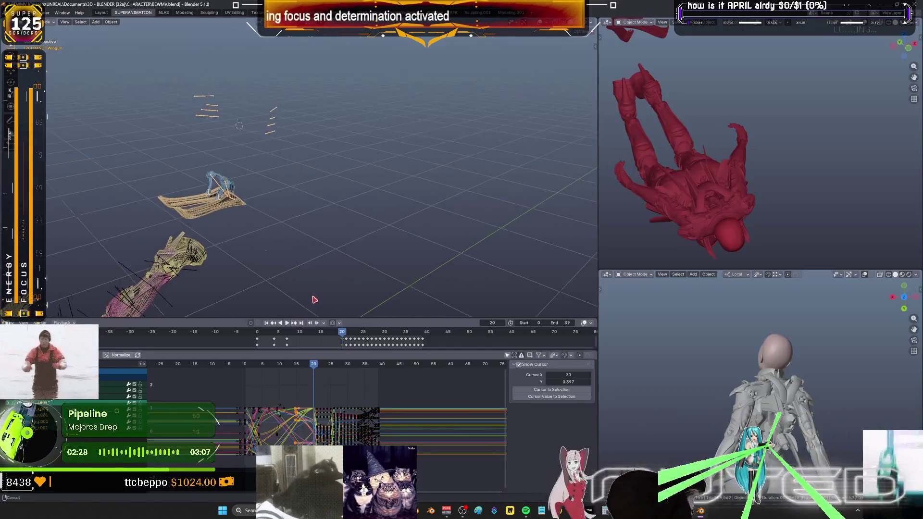
Show the rig in wireframe and maximize the Graph Editor, zooming onto the middle frames
mouse_move(327, 292)
middle_down()
mouse_move(355, 214)
mouse_move(346, 216)
middle_up()
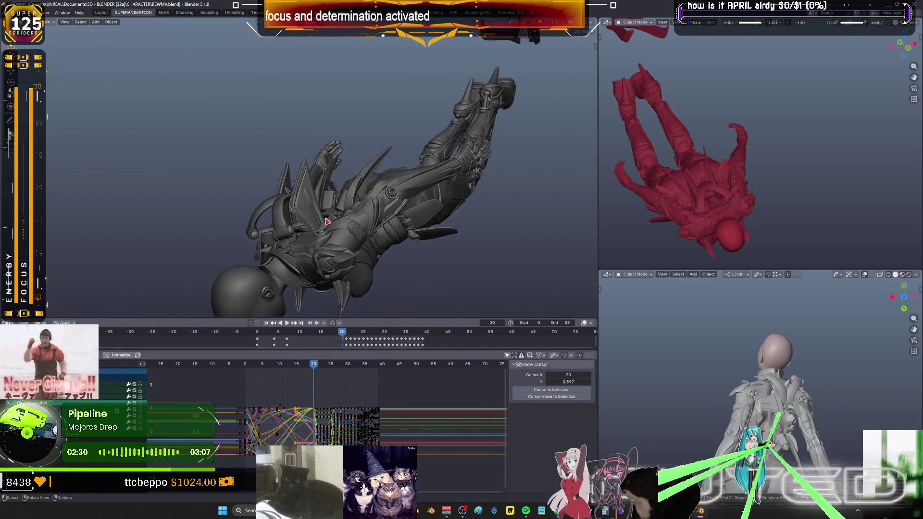
key(shift+z)
scroll(346, 217, down, 3)
key(ctrl+space)
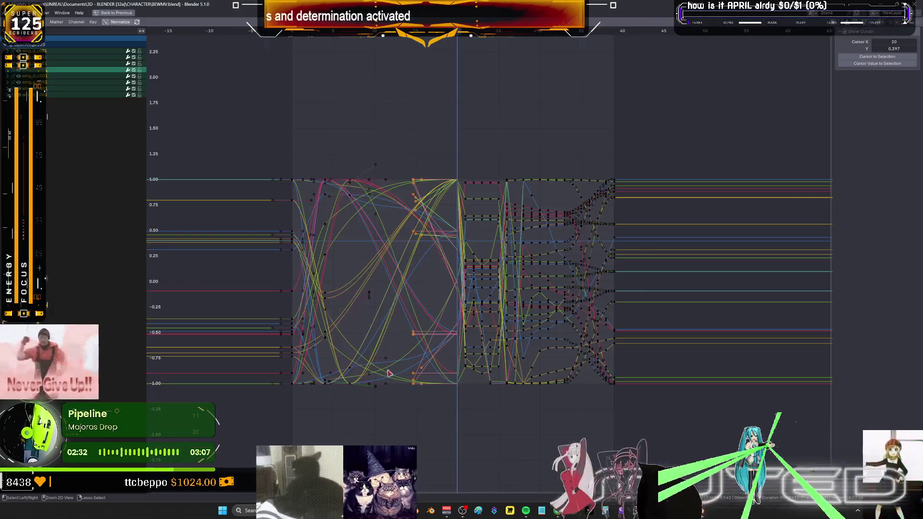
ctrl+middle_drag(479, 291, 494, 303)
Delete the wing keyframes just after frame 20 and return to the multi-panel layout
mouse_move(393, 206)
mouse_down()
mouse_move(501, 328)
mouse_move(543, 343)
mouse_up()
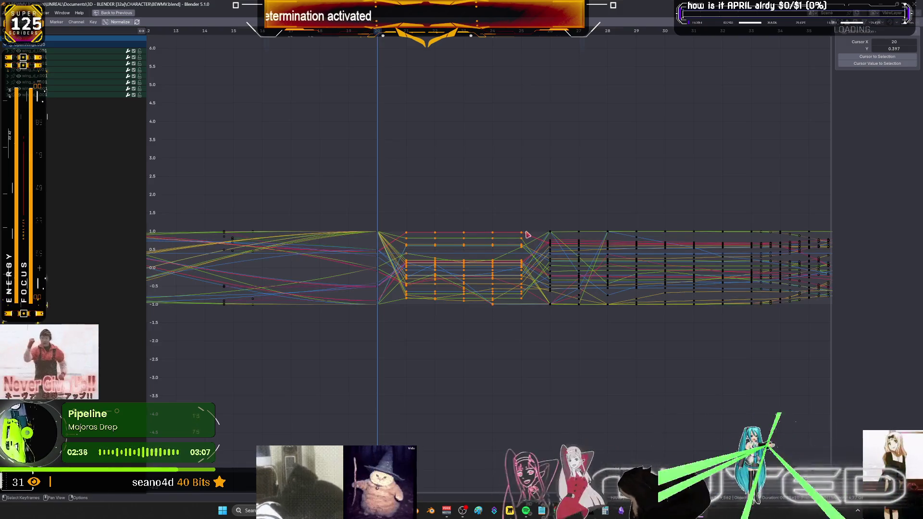
key(Delete)
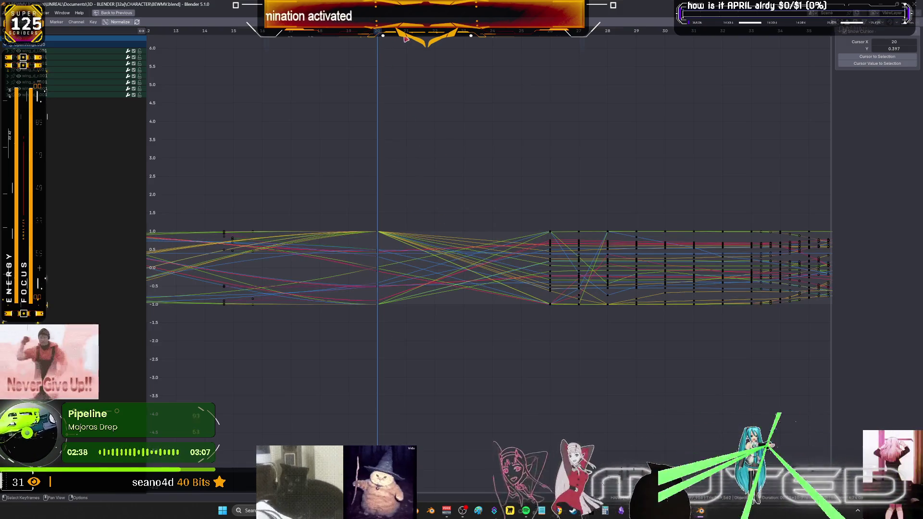
key(alt+a)
key(ctrl+space)
mouse_move(423, 268)
middle_down()
mouse_move(431, 223)
mouse_move(454, 308)
middle_up()
In Pose Mode with the 3D view maximized, scale the wing fin bone larger
mouse_move(457, 182)
middle_down()
mouse_move(455, 208)
mouse_move(446, 150)
middle_up()
key(ctrl+Tab)
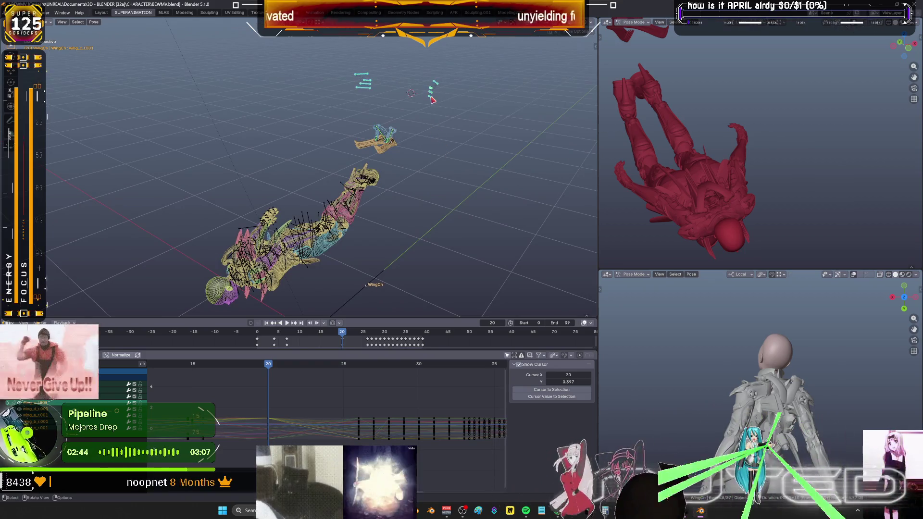
scroll(404, 174, up, 3)
scroll(405, 173, up, 3)
key(r)
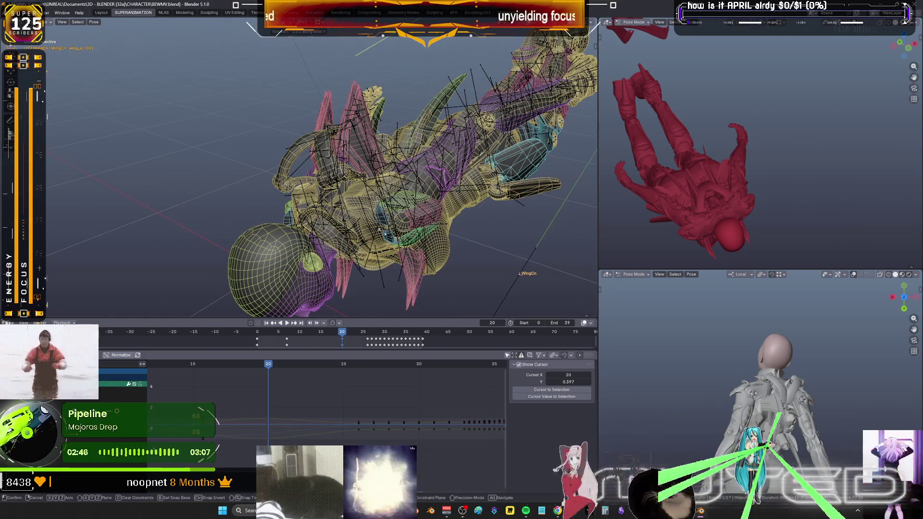
scroll(474, 147, down, 5)
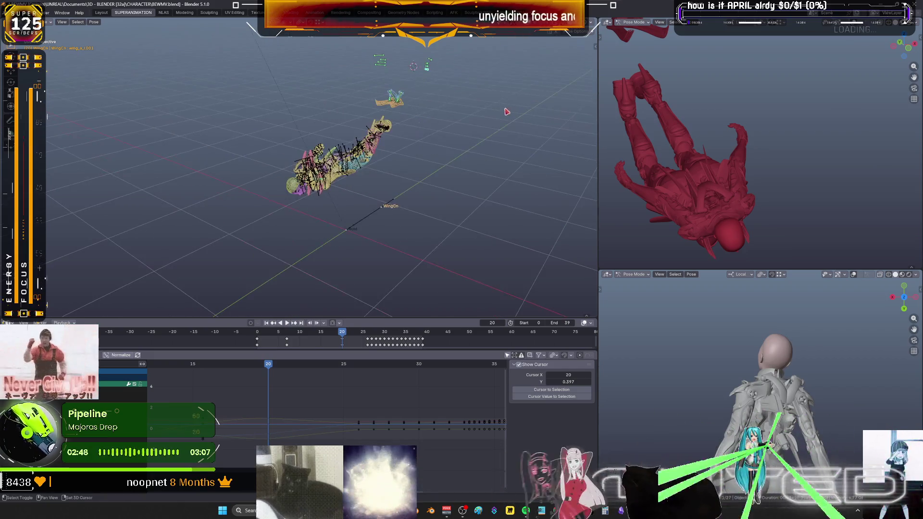
middle_drag(474, 147, 449, 65)
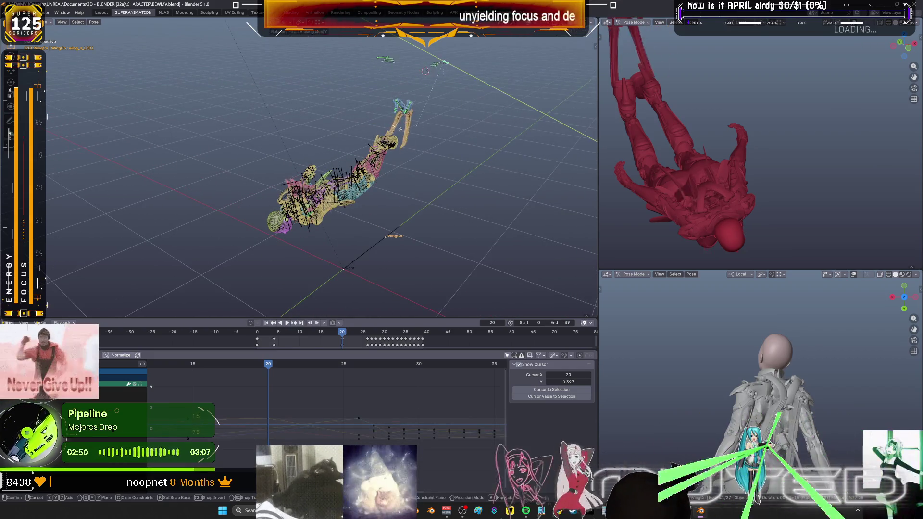
key(ctrl+space)
scroll(404, 194, up, 5)
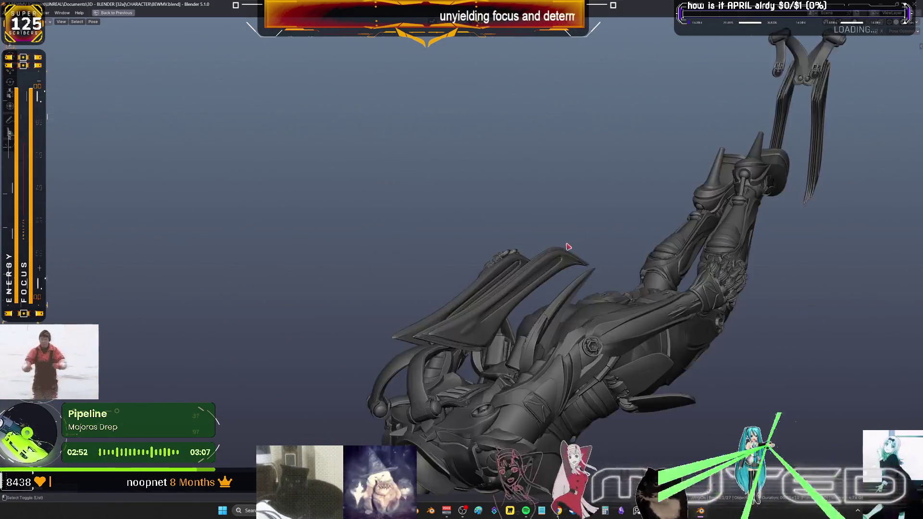
scroll(433, 193, up, 2)
middle_drag(432, 193, 463, 193)
key(s)
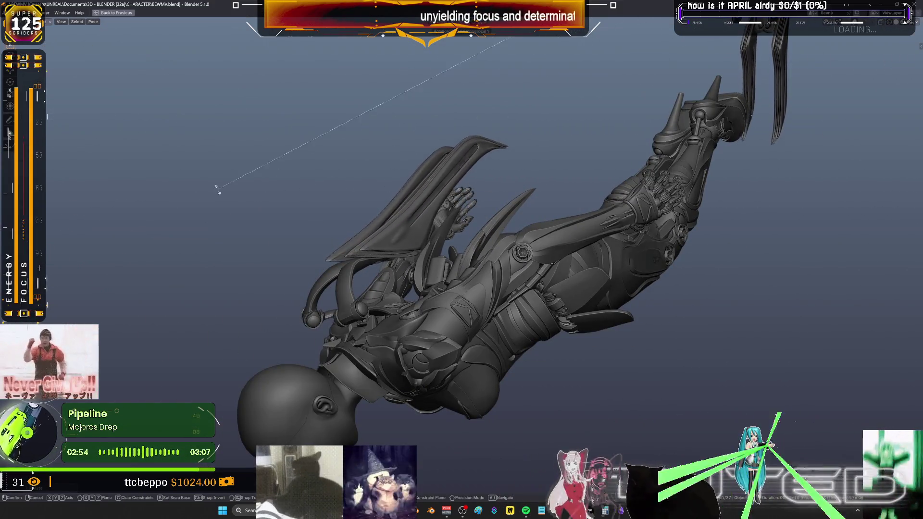
click(356, 314)
key(shift+z)
scroll(608, 128, down, 4)
Rotate the selected wing bones around the Y axis to a new angle
mouse_move(608, 127)
middle_down()
mouse_move(627, 113)
mouse_move(456, 144)
middle_up()
drag(456, 145, 480, 160)
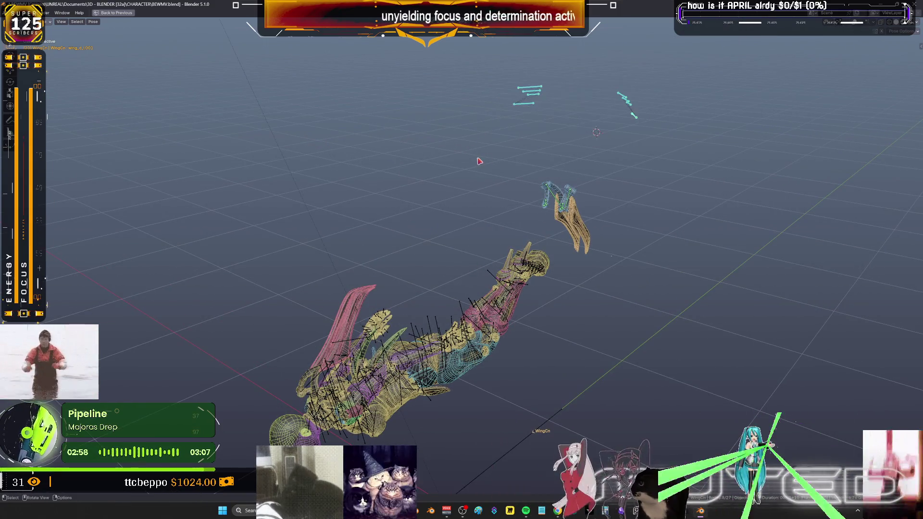
drag(627, 101, 620, 92)
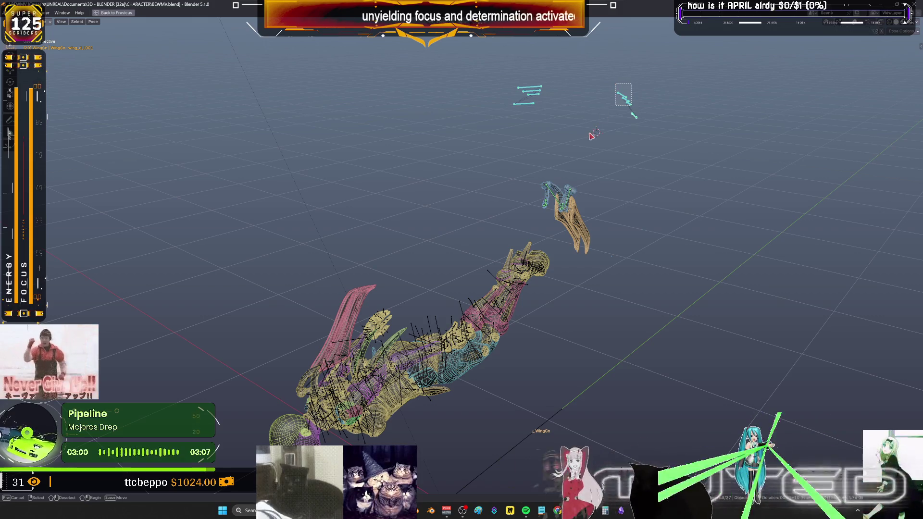
key(r)
key(y)
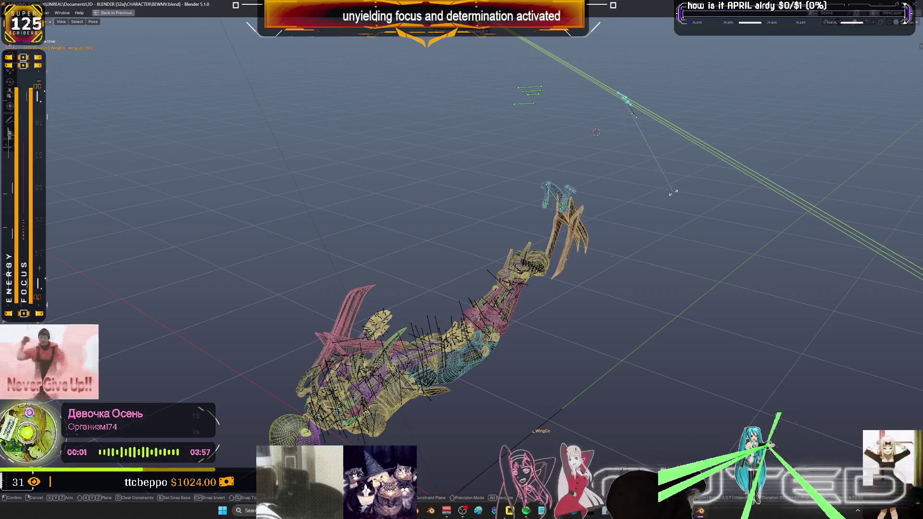
click(647, 185)
Key the upper wing bones' new pose at frame 20 and restore the multi-panel layout
drag(690, 144, 476, 64)
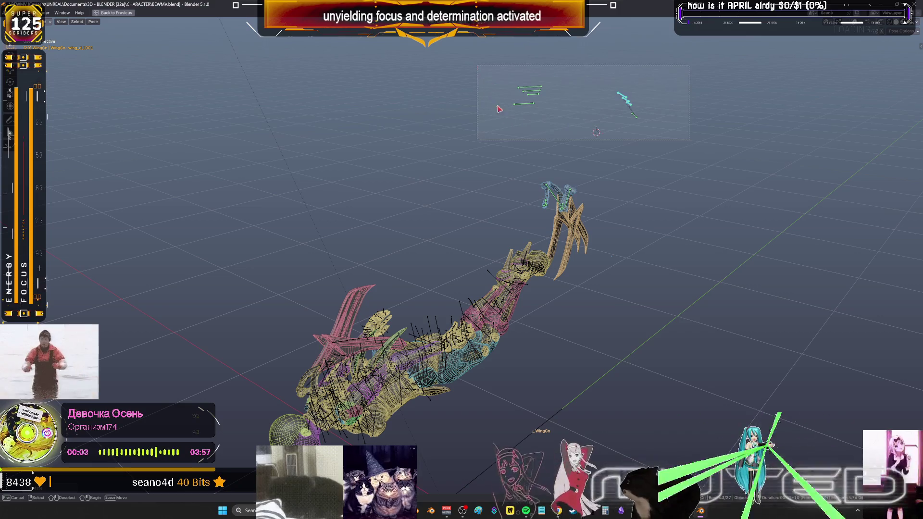
key(i)
click(527, 187)
key(ctrl+space)
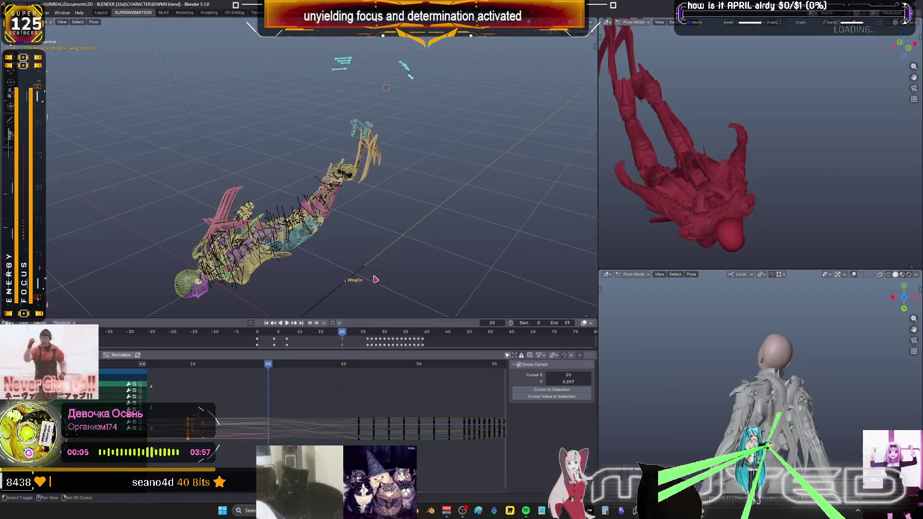
Scrub the solid-shaded wing flap back and forth between frames 16 and 21 while orbiting to review it
mouse_move(264, 368)
mouse_down()
mouse_move(225, 375)
mouse_move(253, 377)
mouse_up()
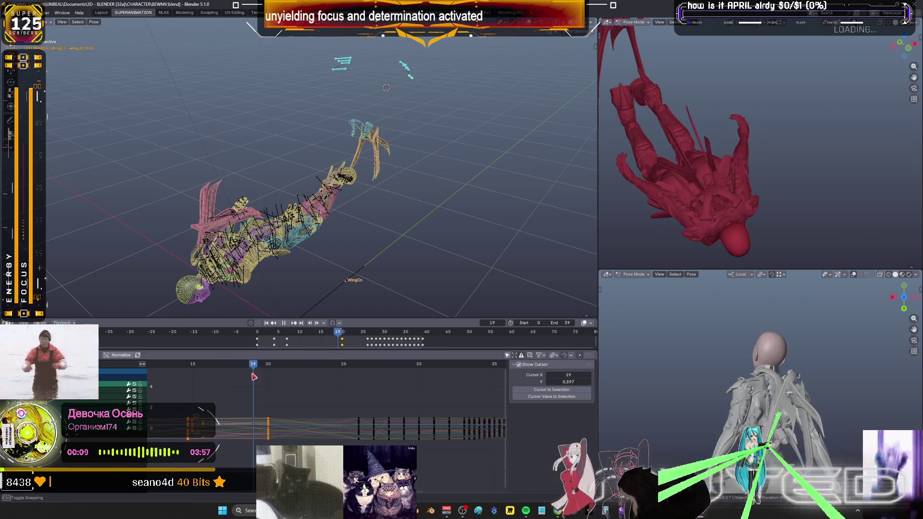
key(shift+z)
mouse_move(287, 223)
middle_down()
mouse_move(418, 195)
mouse_move(330, 390)
middle_up()
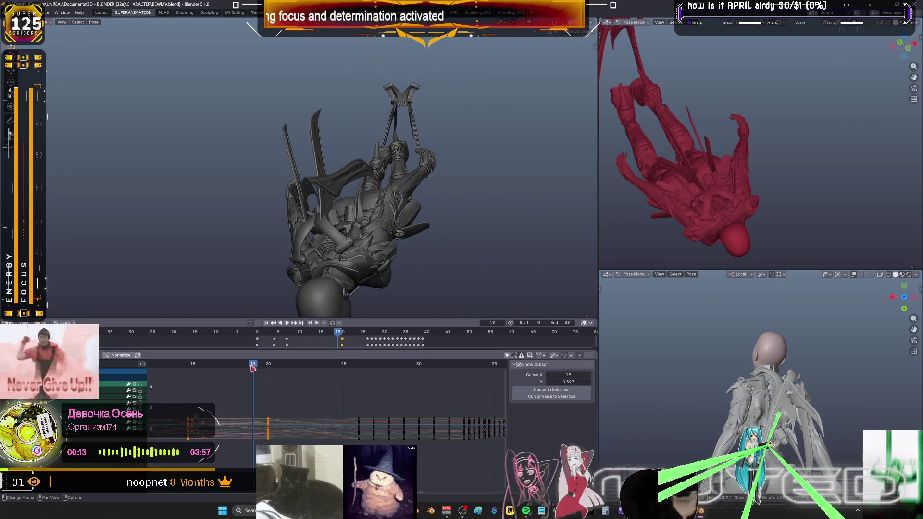
drag(252, 367, 220, 374)
middle_drag(372, 207, 288, 288)
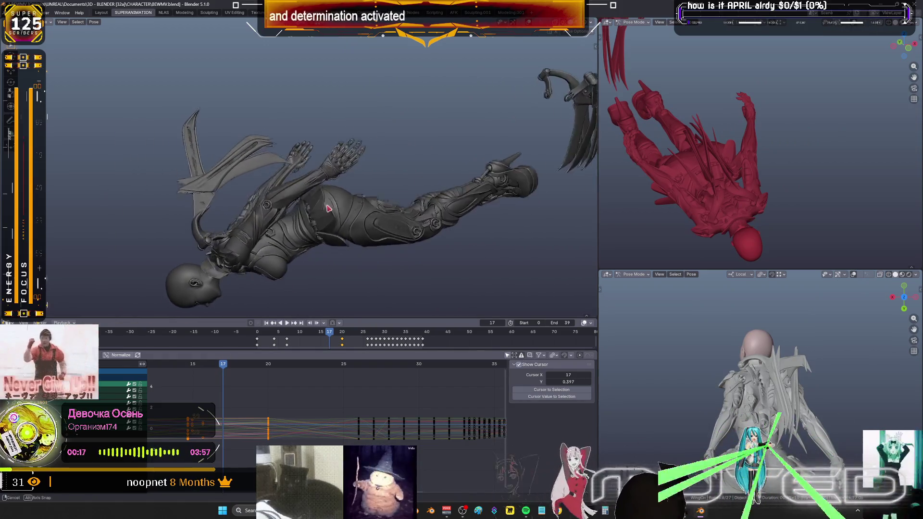
mouse_move(223, 366)
mouse_down()
mouse_move(209, 368)
mouse_move(239, 371)
mouse_up()
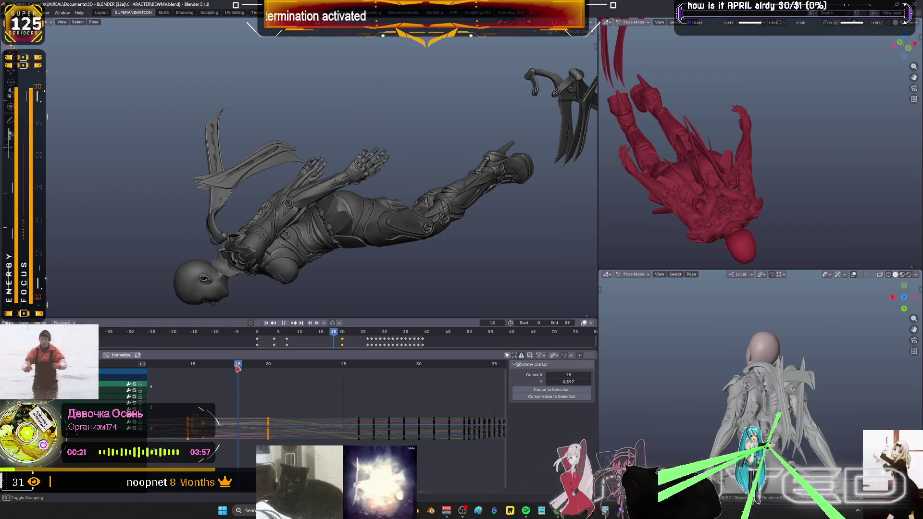
drag(236, 369, 281, 365)
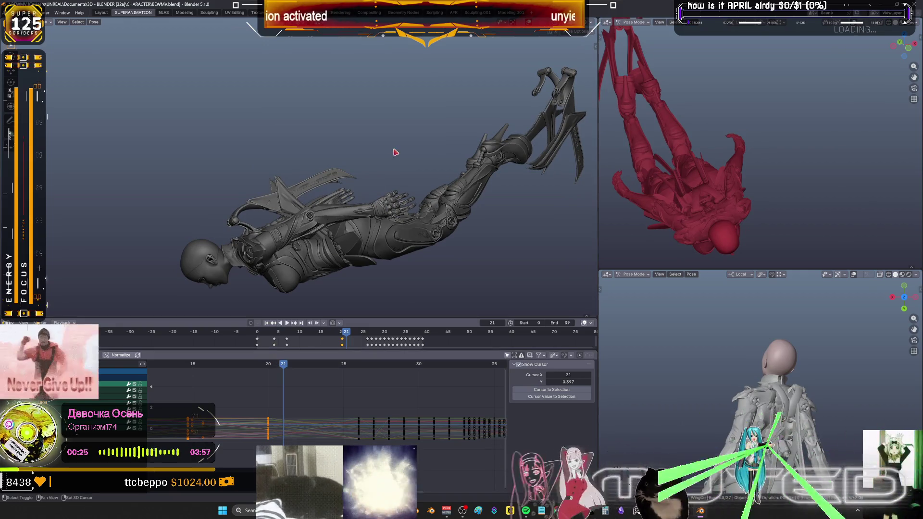
scroll(426, 171, down, 3)
Rotate the blade wing bone upward in two passes at frame 21
key(shift+z)
key(shift+alt+z)
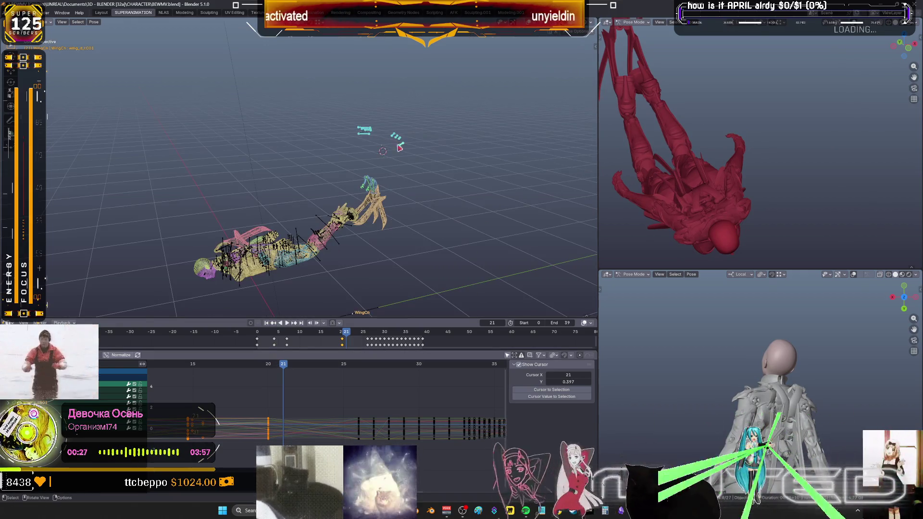
key(shift+z)
key(shift+alt+z)
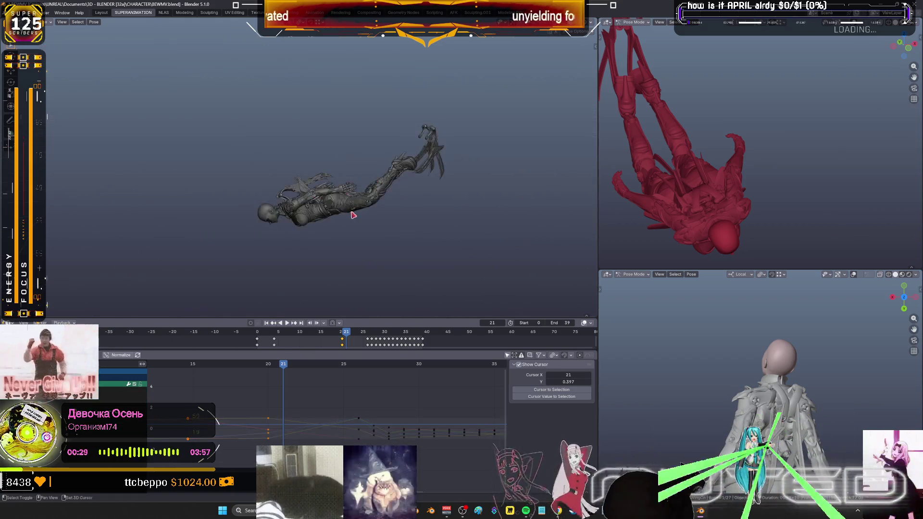
scroll(411, 180, up, 5)
scroll(424, 210, up, 3)
key(r)
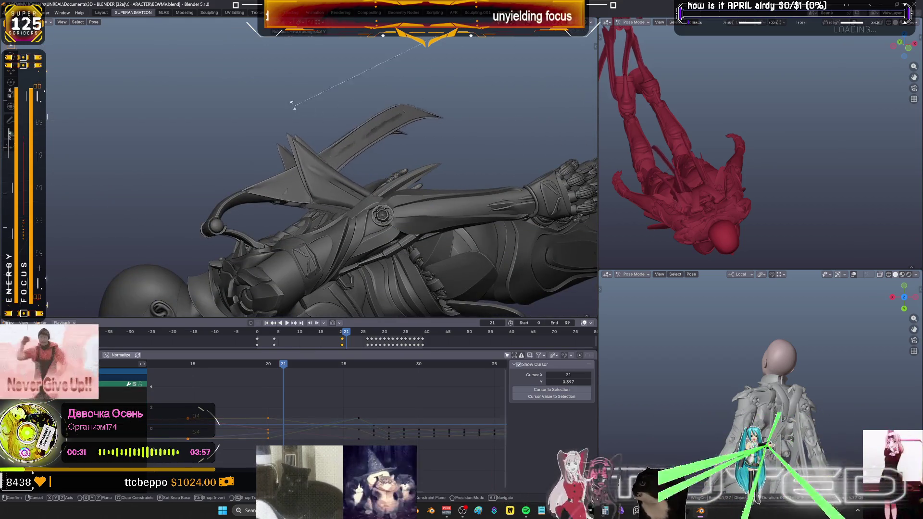
click(272, 128)
scroll(271, 128, down, 3)
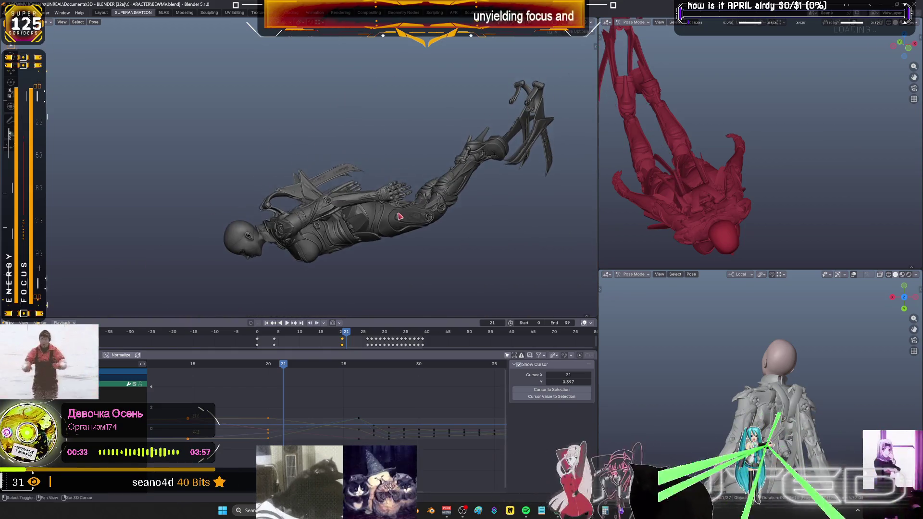
scroll(412, 270, up, 4)
key(r)
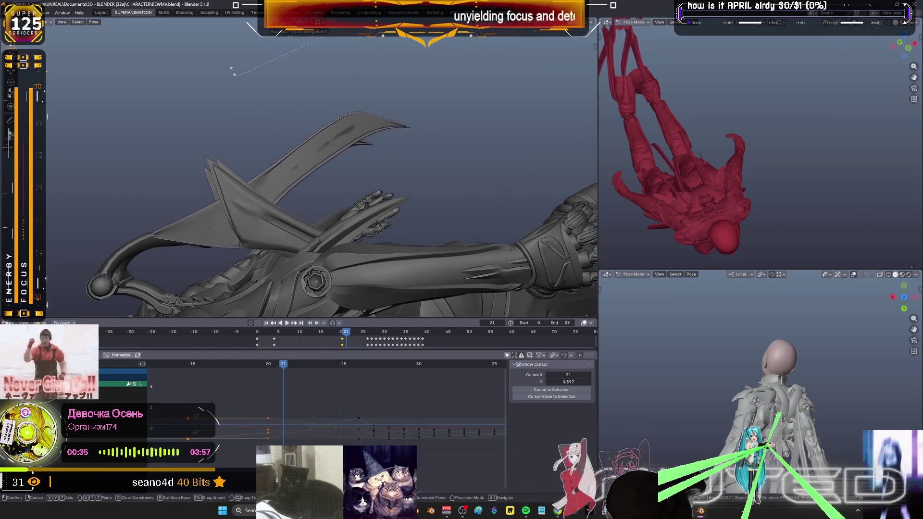
click(360, 243)
scroll(359, 244, down, 5)
scroll(378, 247, down, 2)
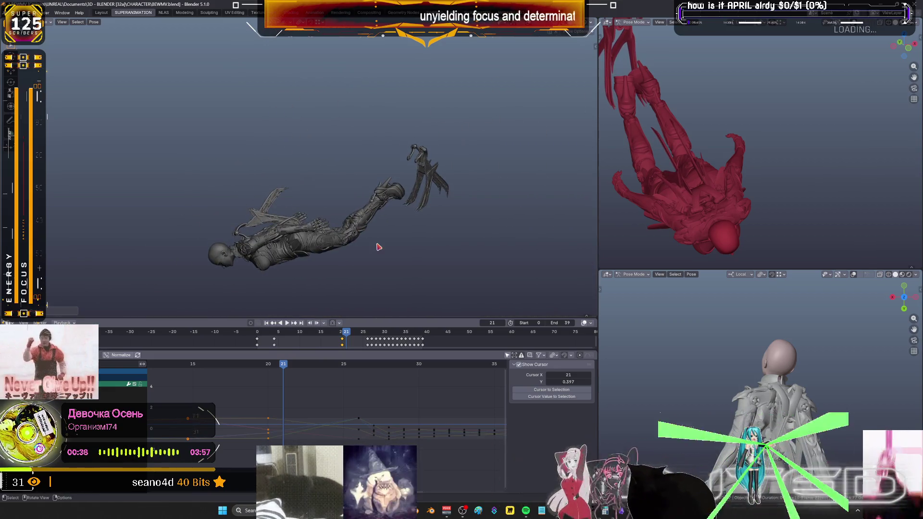
scroll(292, 379, up, 1)
Advance to frame 24 and rotate the wing bones into a new pose there
click(286, 369)
drag(298, 373, 329, 369)
scroll(216, 158, up, 4)
key(r)
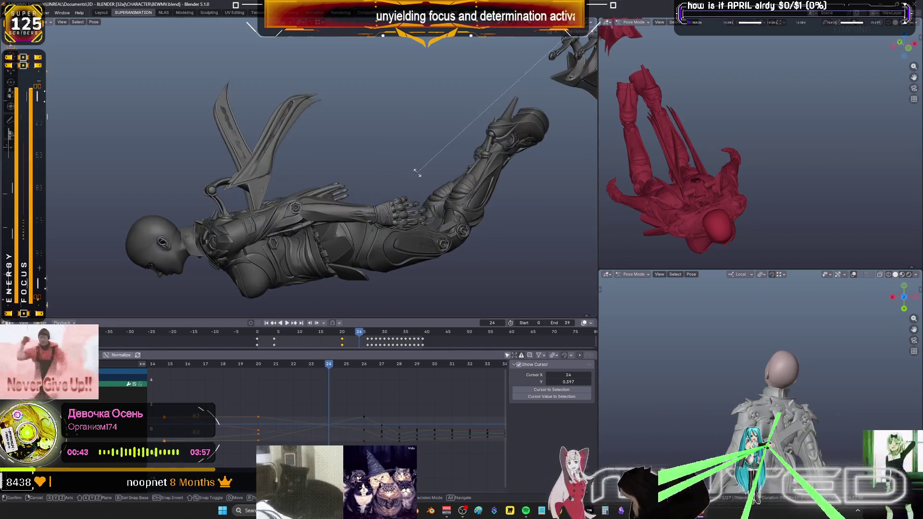
click(288, 188)
scroll(288, 188, down, 4)
key(shift+z)
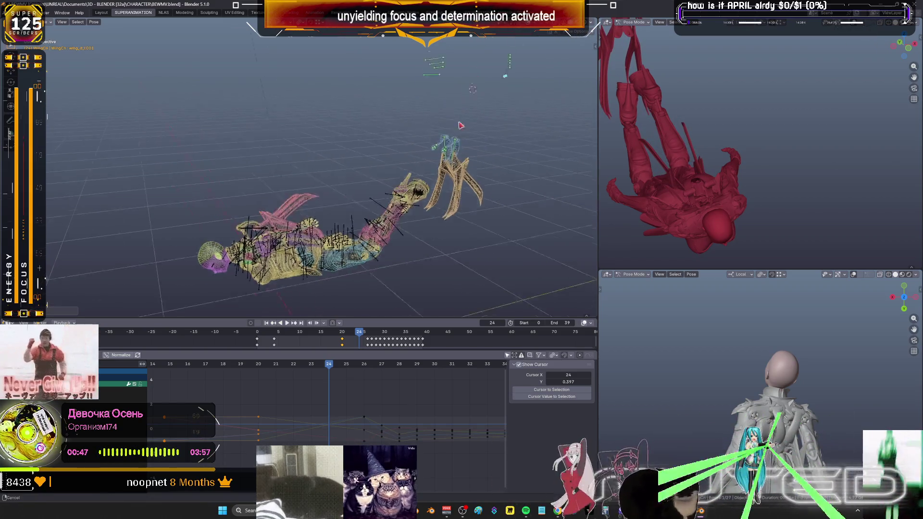
Give the upper wing control bones a Shift+E breakdown pose at frame 22 and key their rotation
middle_drag(440, 145, 524, 138)
drag(526, 141, 371, 64)
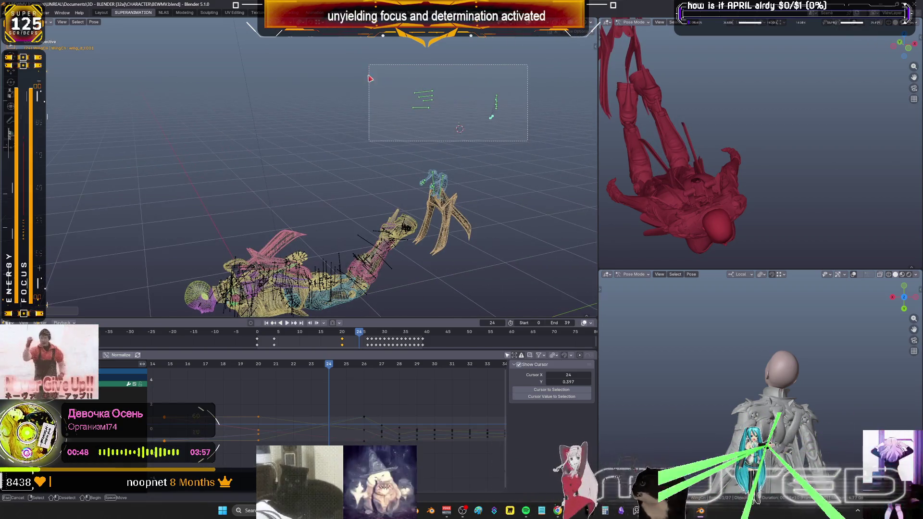
right_click(451, 110)
key(Escape)
middle_drag(451, 110, 331, 217)
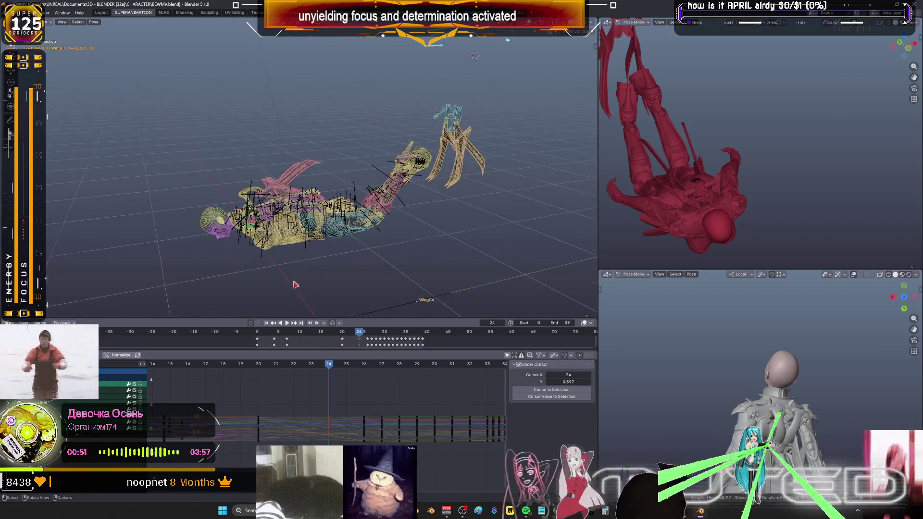
scroll(331, 216, up, 3)
mouse_move(311, 366)
mouse_down()
mouse_move(278, 369)
mouse_move(294, 369)
mouse_up()
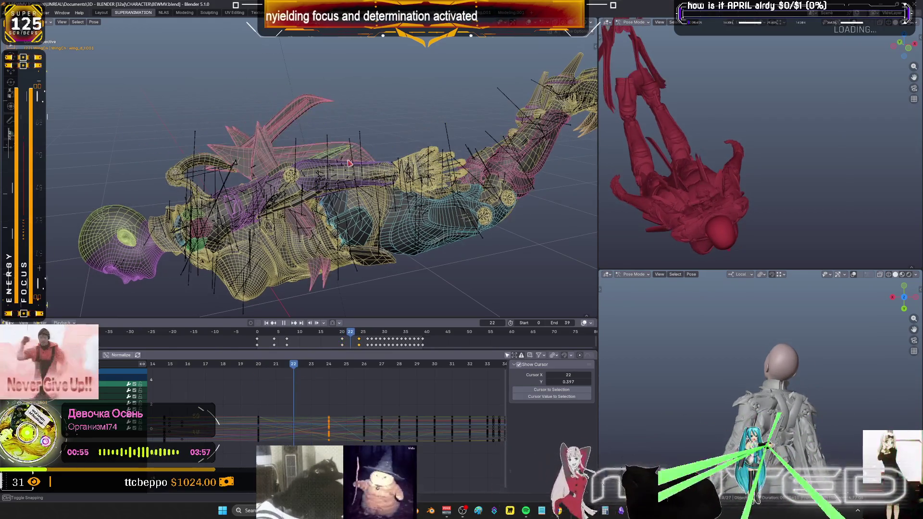
key(shift+e)
click(374, 157)
key(k)
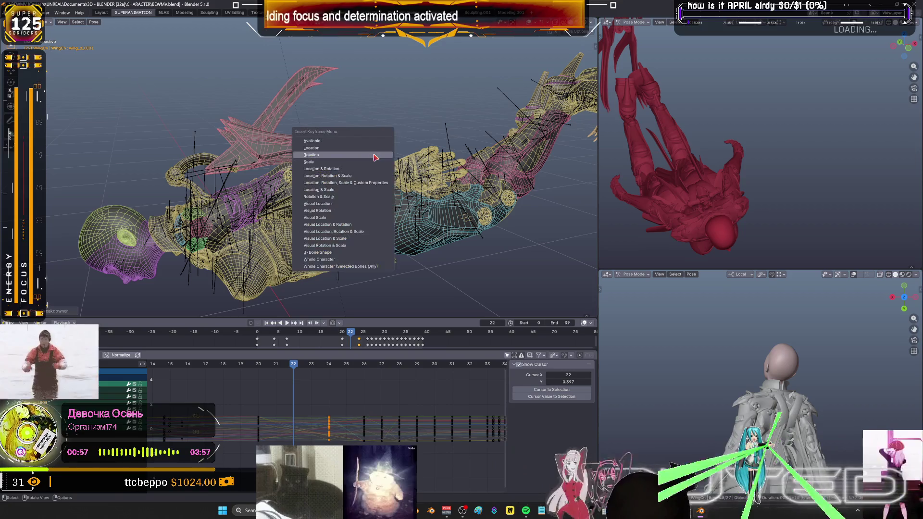
key(Return)
Rotate the pink wing at frame 21 and key the wing bones' rotation
key(Right)
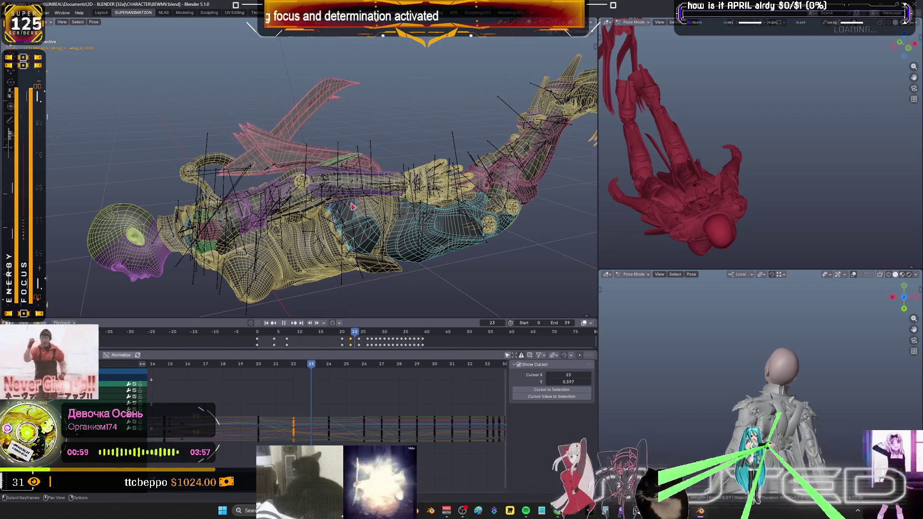
key(k)
key(Return)
mouse_move(311, 365)
mouse_down()
mouse_move(260, 371)
mouse_move(276, 367)
mouse_up()
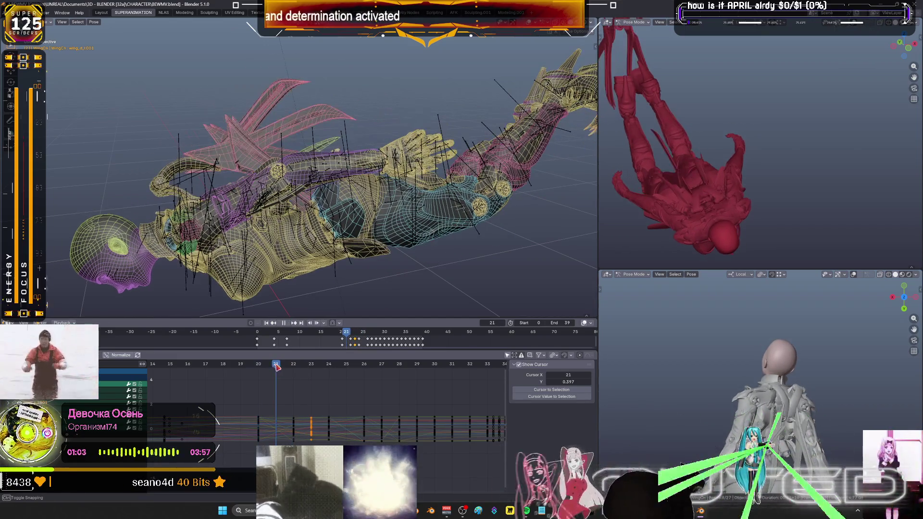
key(r)
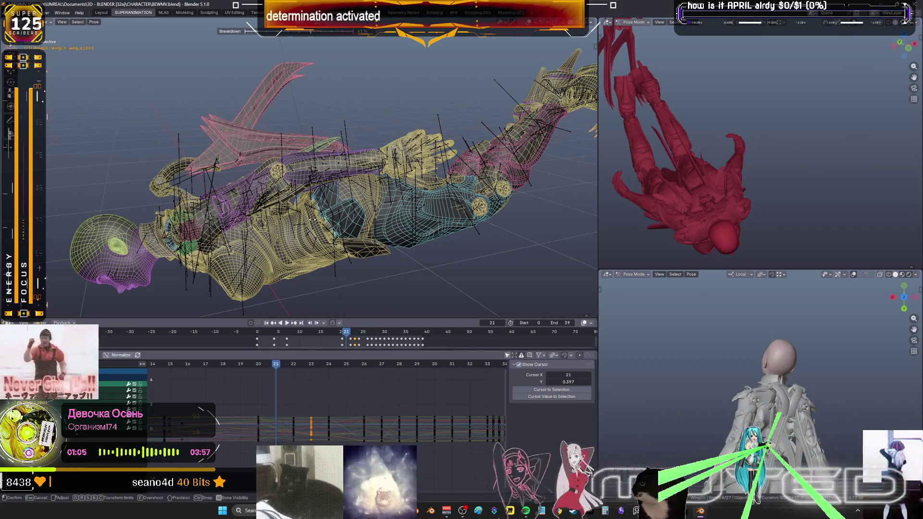
click(314, 222)
key(i)
click(250, 220)
mouse_move(250, 220)
middle_down()
mouse_move(335, 219)
mouse_move(317, 222)
mouse_move(363, 239)
middle_up()
key(shift+z)
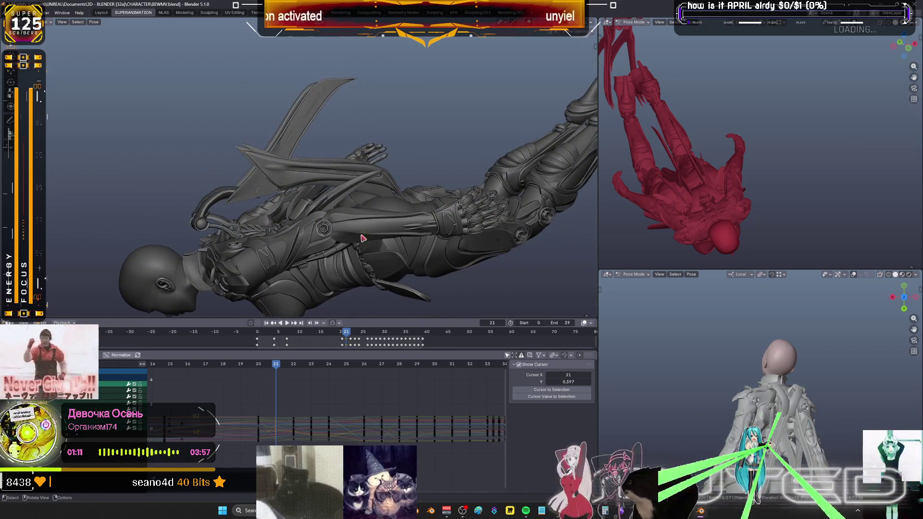
Apply breakdown poses to the wing bones at frames 21 and 20, keying the rotation
key(shift+e)
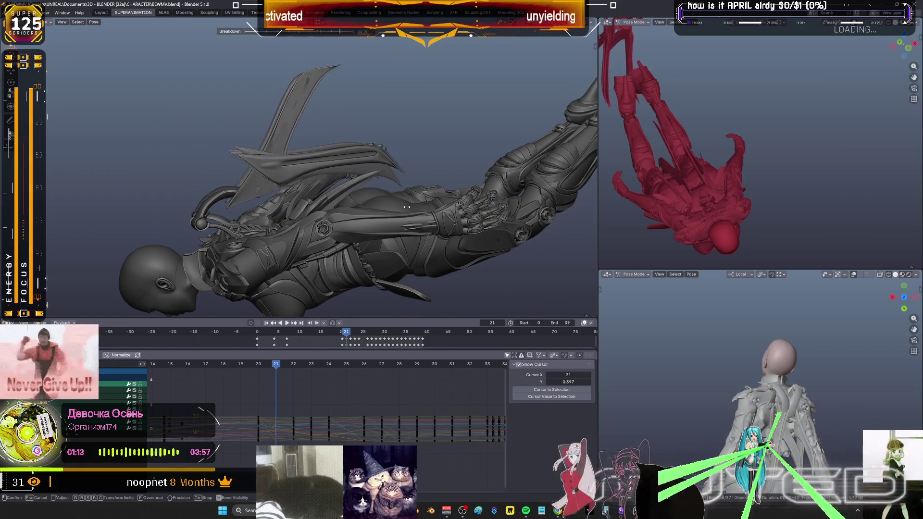
click(393, 214)
key(k)
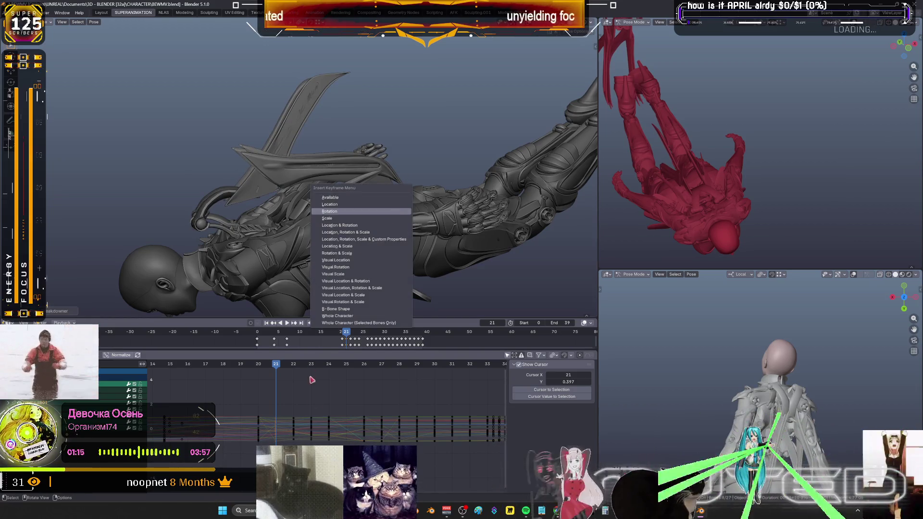
key(Escape)
key(Left)
key(shift+e)
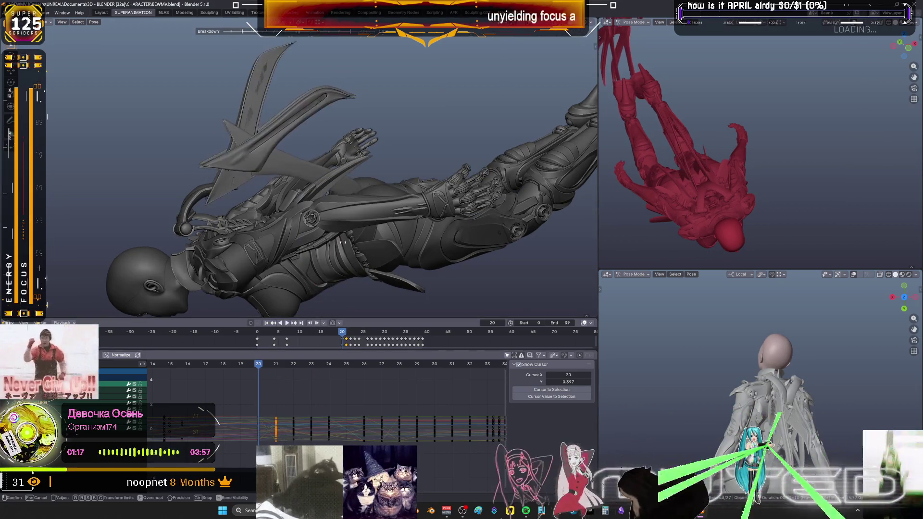
click(382, 235)
Scrub ahead to frame 25 and box-select the wing and floating control bones in wireframe
key(Right)
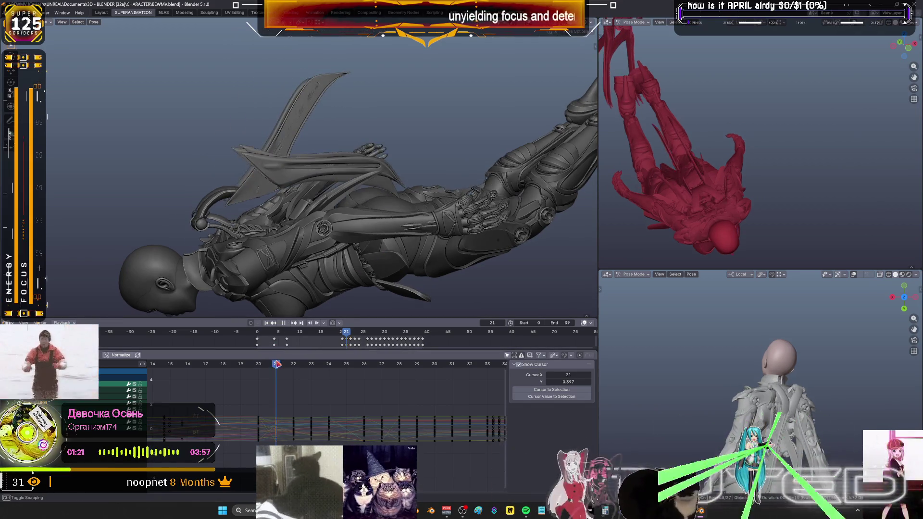
drag(287, 364, 349, 369)
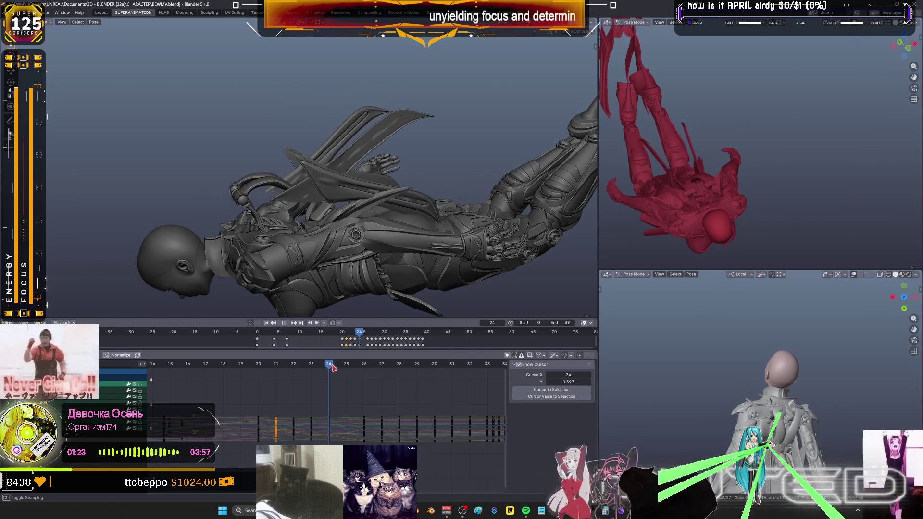
middle_drag(427, 232, 432, 181)
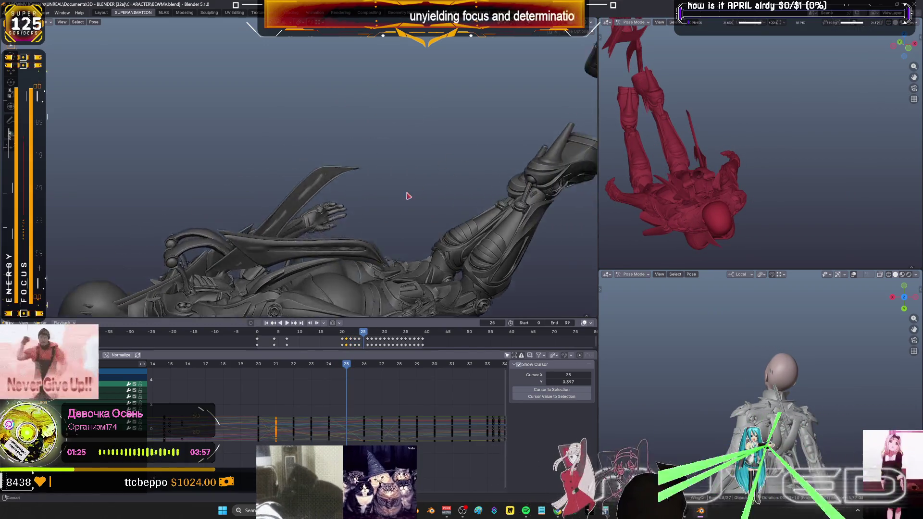
key(shift+z)
scroll(433, 180, down, 3)
drag(480, 137, 462, 87)
drag(500, 130, 364, 41)
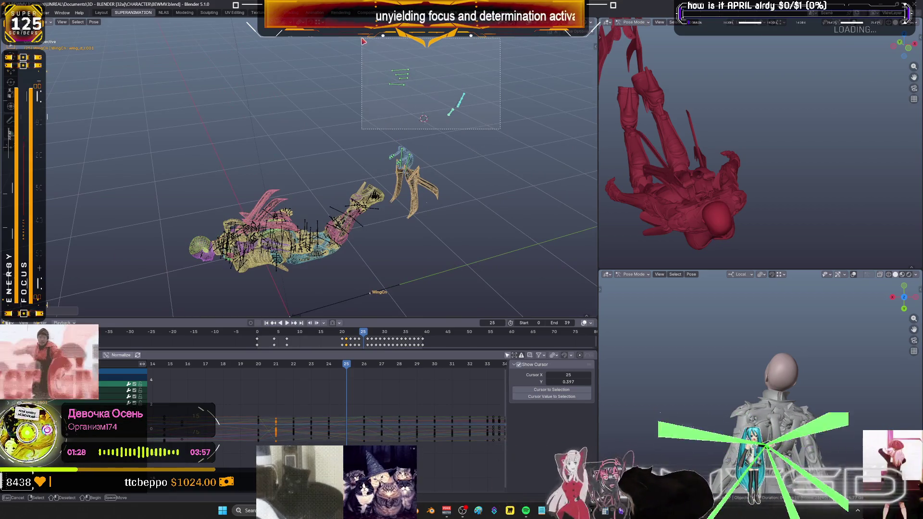
Maximize the 3D view and orbit in close on the wireframe winged character
right_click(376, 209)
key(Escape)
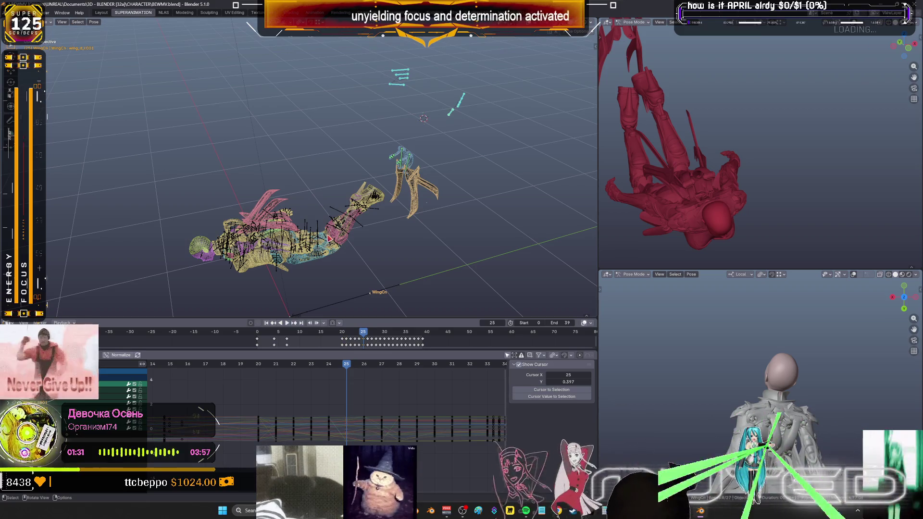
key(ctrl+space)
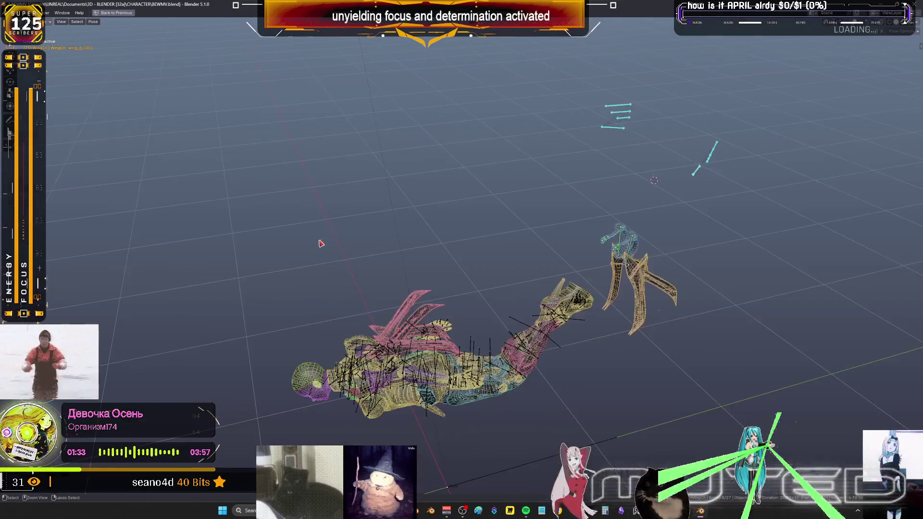
scroll(434, 211, up, 3)
scroll(433, 211, up, 2)
mouse_move(434, 212)
middle_down()
mouse_move(477, 228)
mouse_move(450, 228)
mouse_move(460, 234)
middle_up()
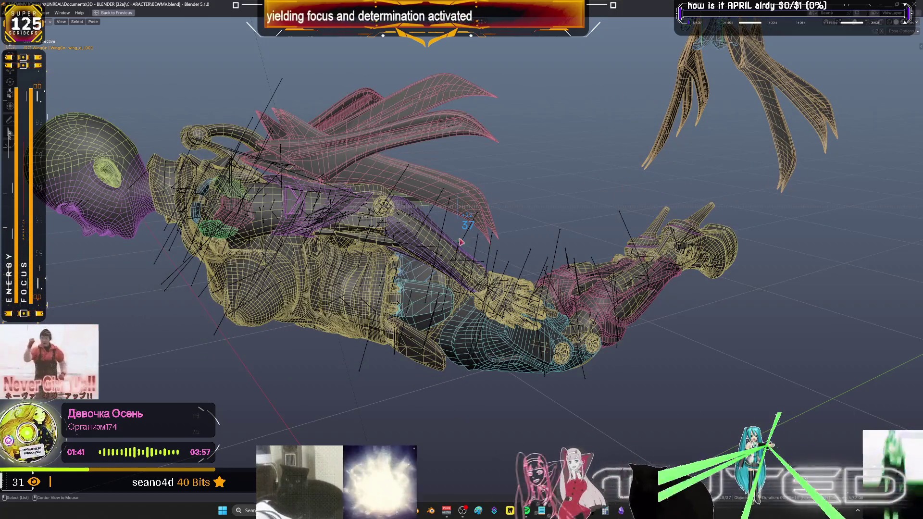
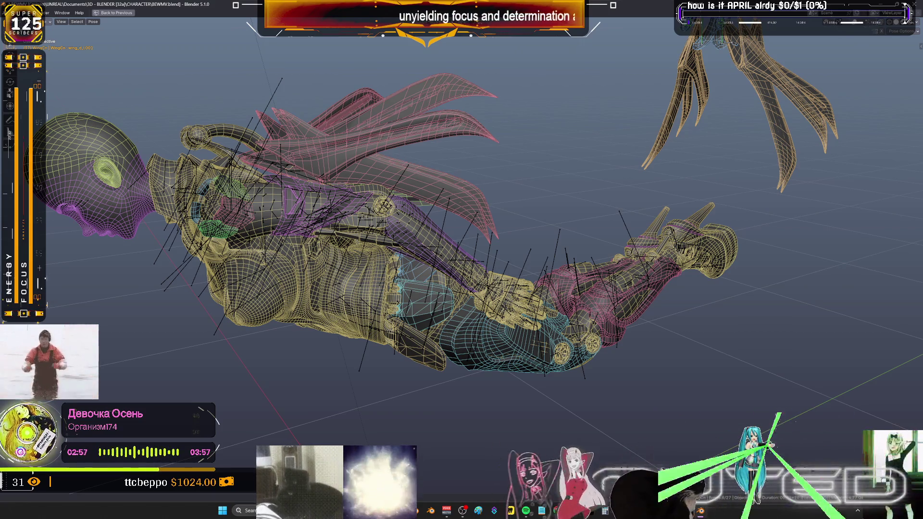
scroll(426, 233, down, 3)
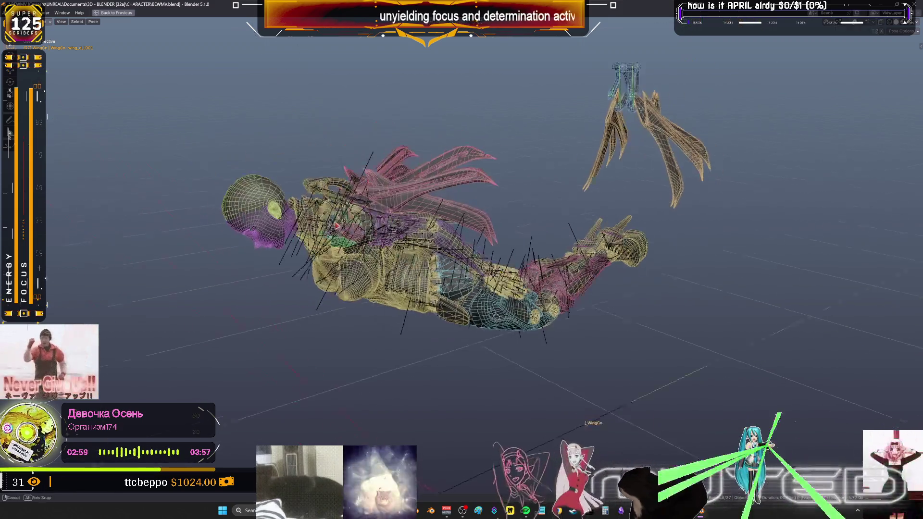
Orbit the character in solid shading from several angles, go back to wireframe and restore the split animation layout
middle_drag(403, 239, 426, 234)
scroll(446, 233, up, 3)
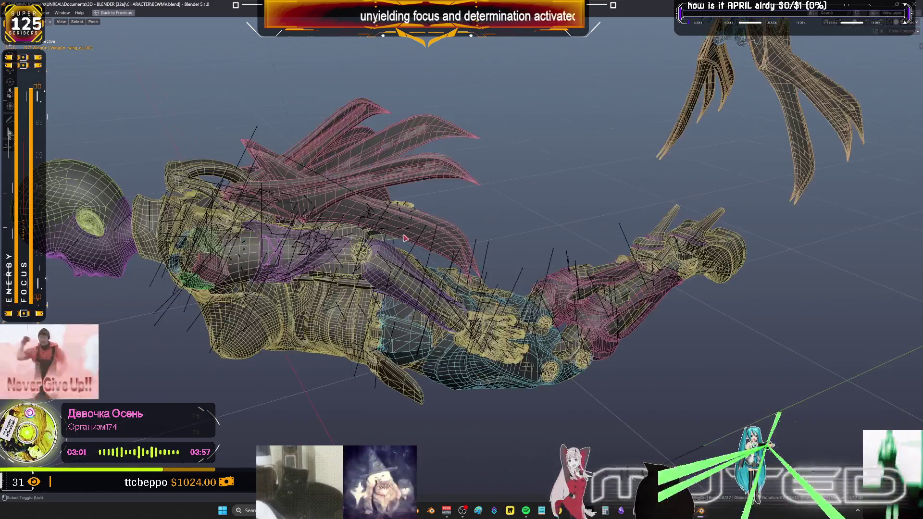
key(shift+z)
scroll(426, 289, up, 3)
mouse_move(425, 289)
middle_down()
mouse_move(408, 267)
mouse_move(398, 281)
middle_up()
scroll(422, 253, down, 5)
scroll(444, 261, up, 3)
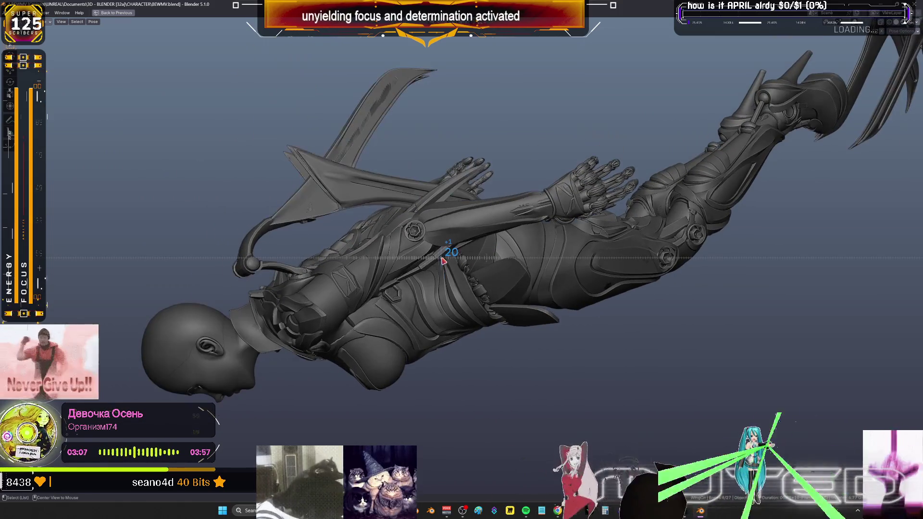
middle_drag(442, 262, 529, 279)
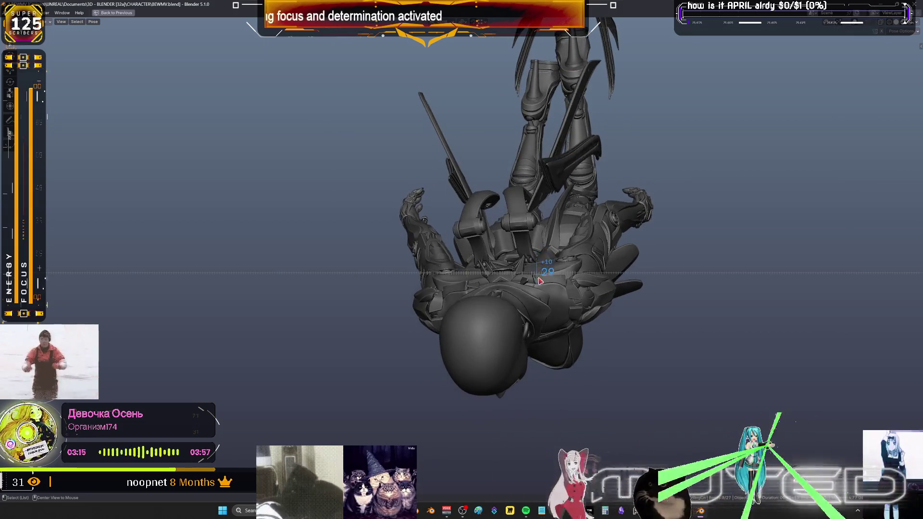
middle_drag(529, 279, 571, 289)
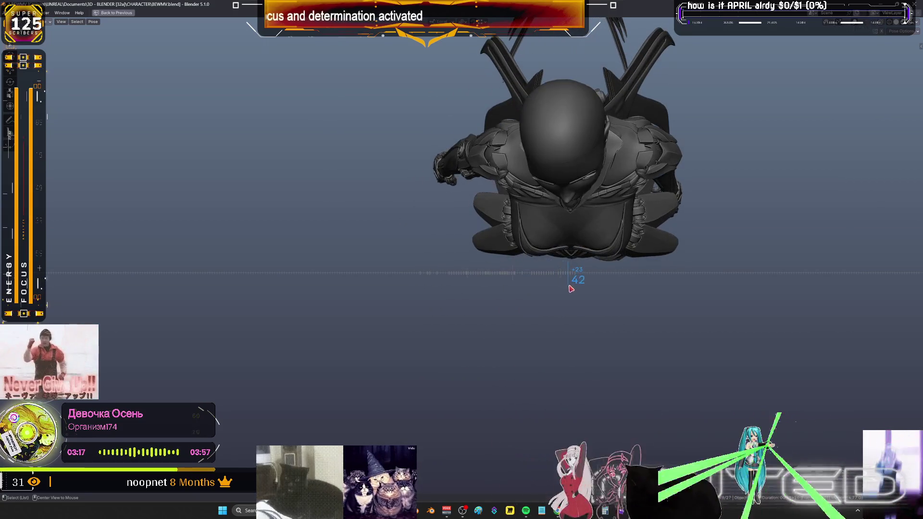
middle_drag(656, 232, 445, 253)
key(shift+z)
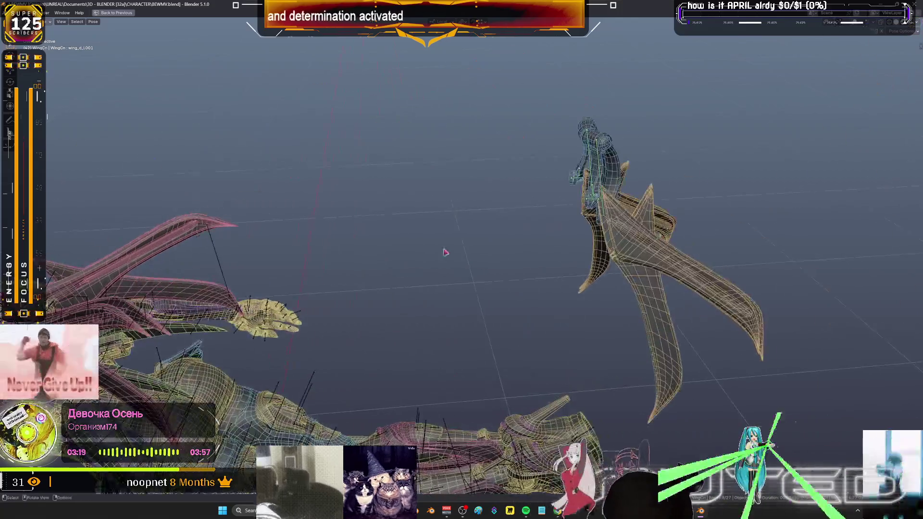
scroll(635, 204, down, 5)
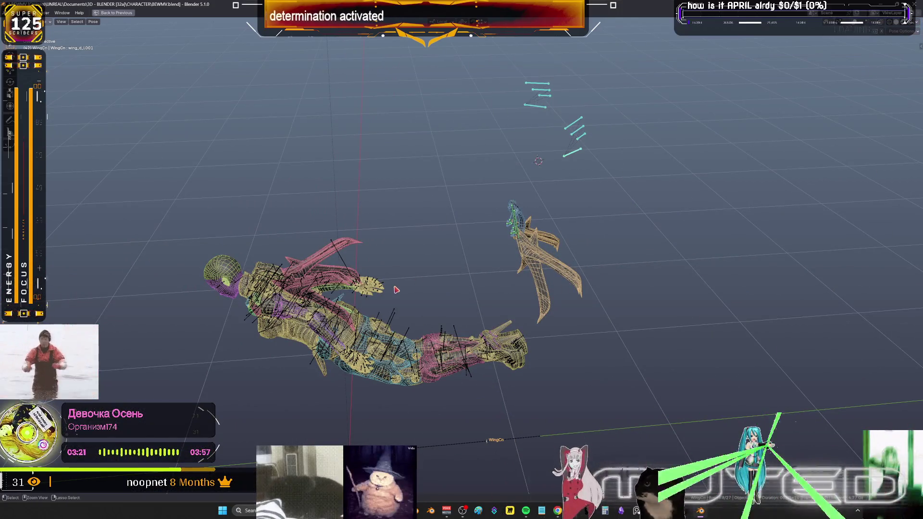
key(ctrl+space)
key(ctrl+space)
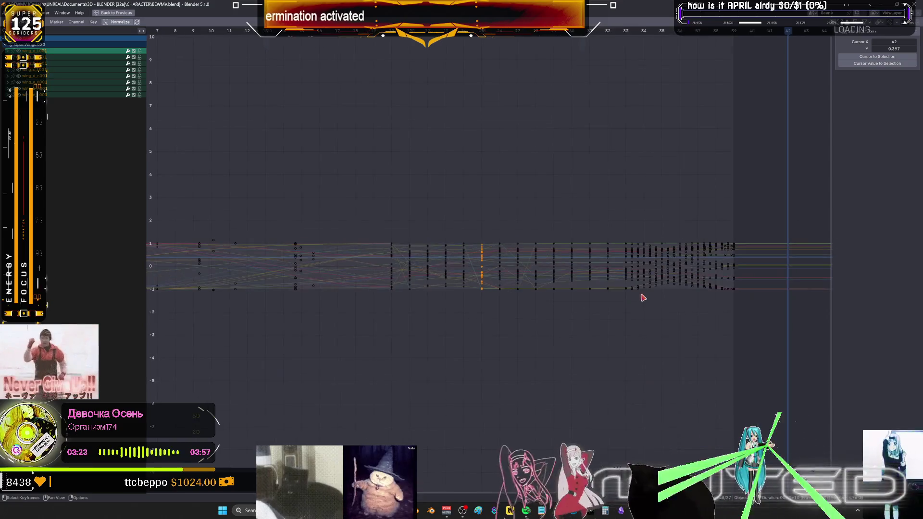
scroll(639, 293, down, 3)
Select every keyframe of the diving action and set their interpolation to Linear
ctrl+middle_drag(640, 292, 657, 283)
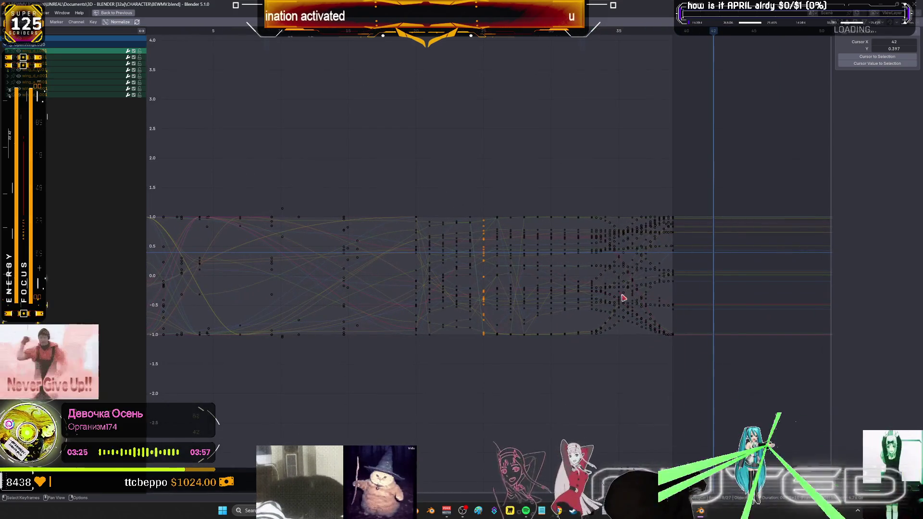
drag(738, 391, 393, 195)
scroll(496, 263, up, 2)
right_click(503, 253)
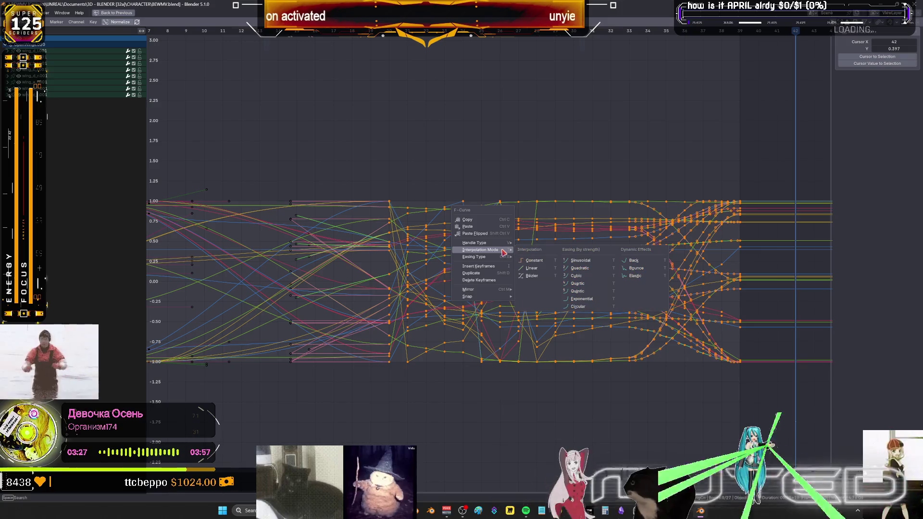
click(532, 268)
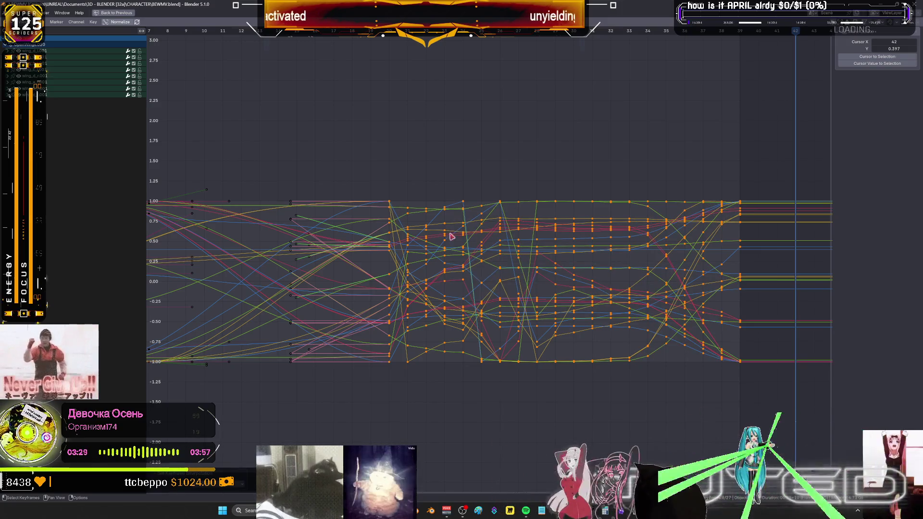
Delete a middle column of in-between keyframes and the columns near the end, then restore the split layout
click(429, 197)
drag(420, 179, 451, 379)
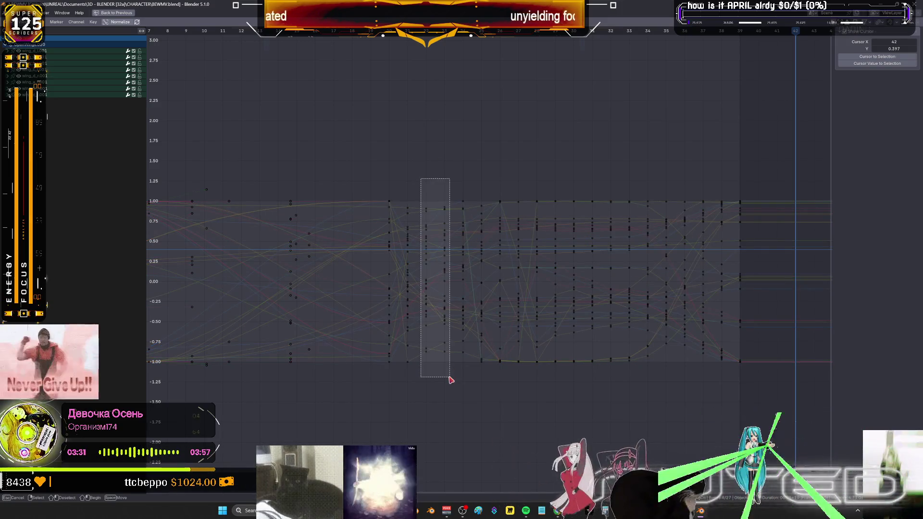
drag(420, 179, 457, 347)
key(Delete)
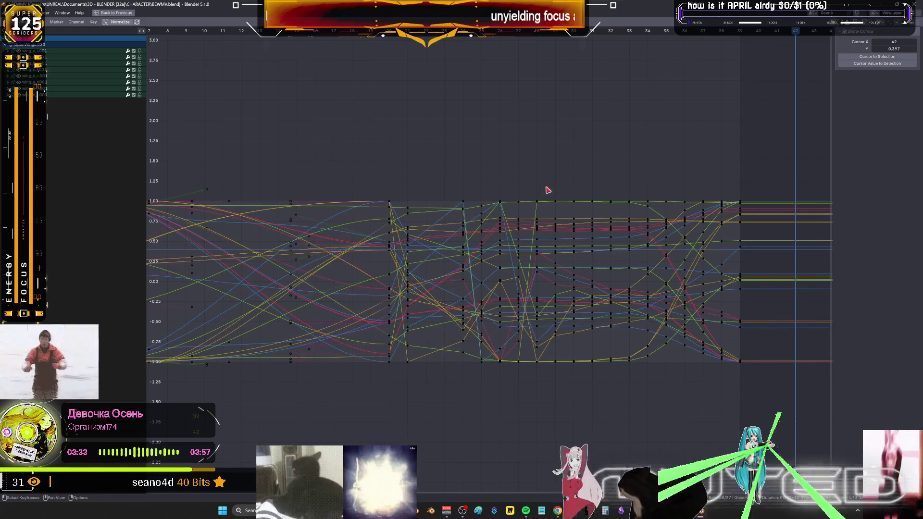
drag(552, 177, 621, 385)
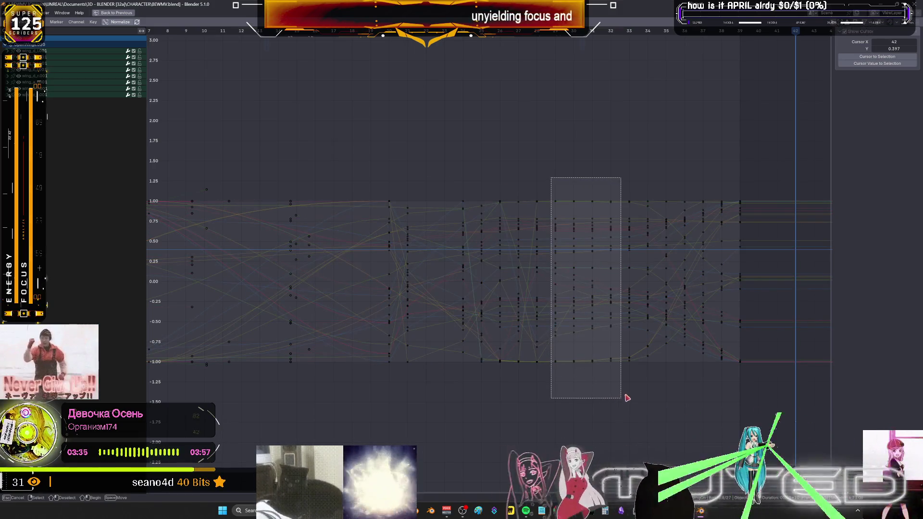
key(Delete)
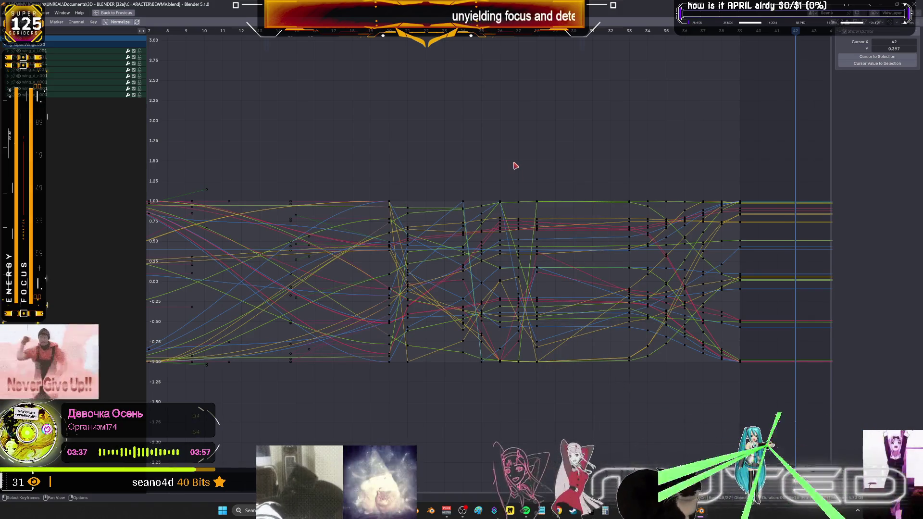
key(ctrl+space)
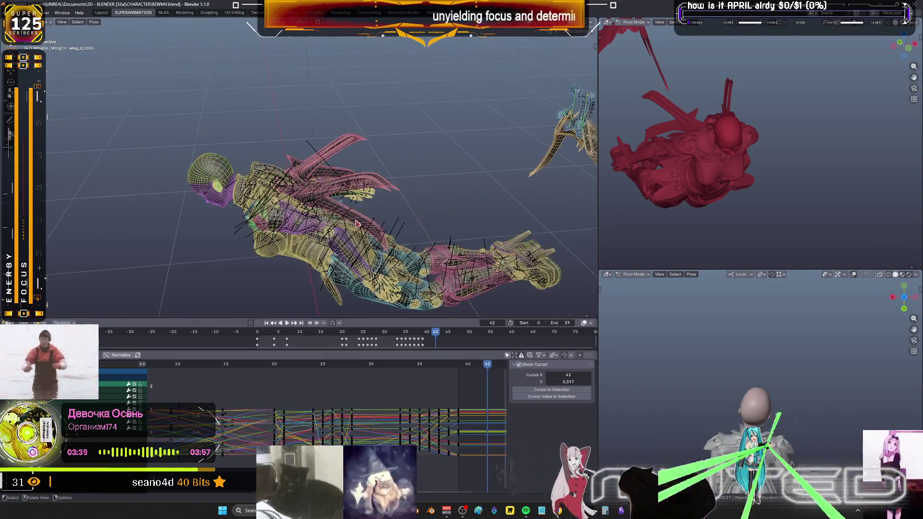
Play the dive, then set the wing bone's keyframes to Linear interpolation and play back again
key(space)
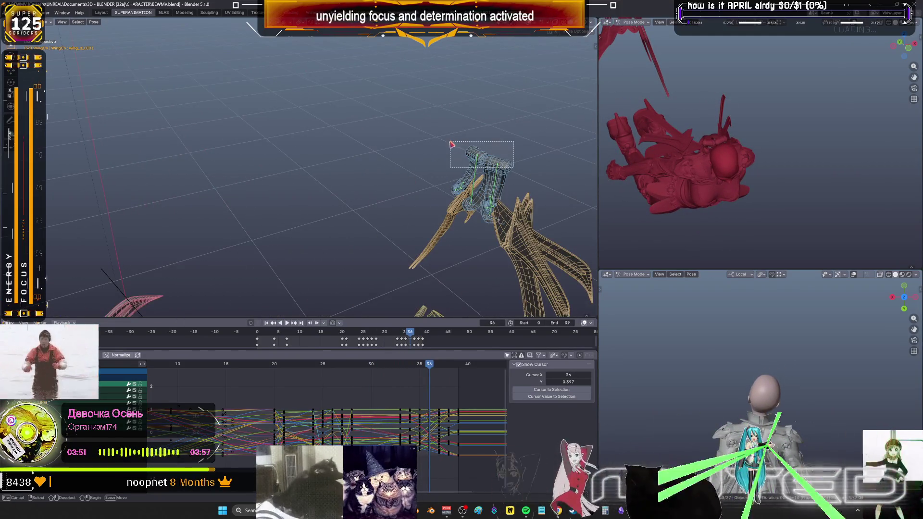
click(404, 400)
scroll(403, 400, down, 3)
drag(465, 457, 306, 388)
right_click(342, 371)
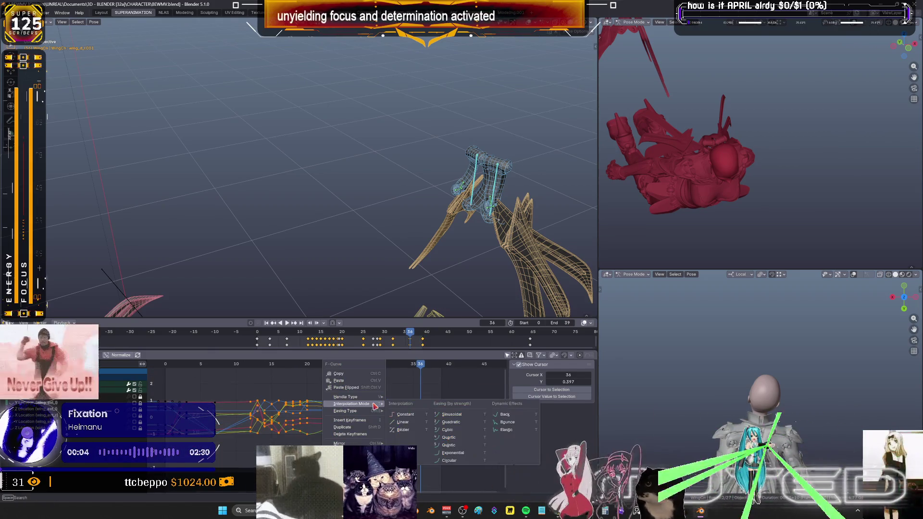
click(402, 422)
key(space)
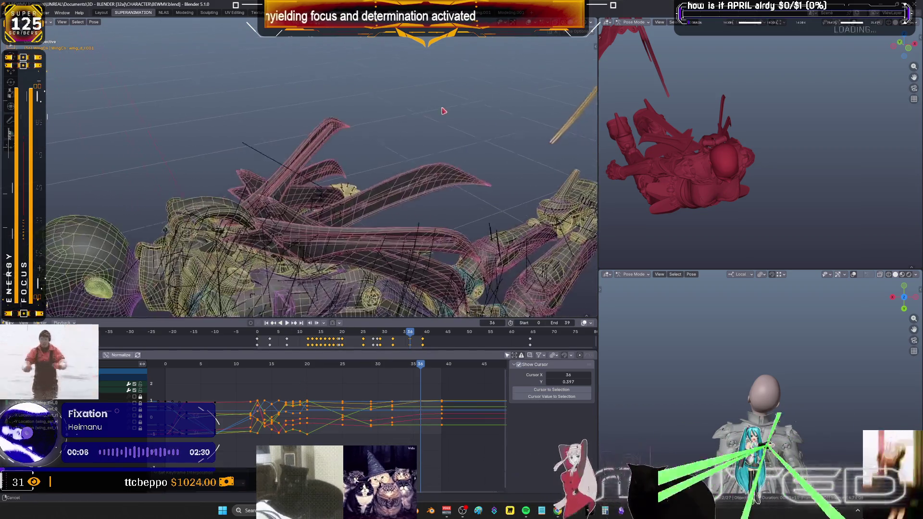
mouse_move(410, 367)
mouse_down()
mouse_move(295, 373)
mouse_move(306, 373)
mouse_up()
In the maximized Graph Editor, delete two columns of the wing bone's in-between keyframes
key(ctrl+space)
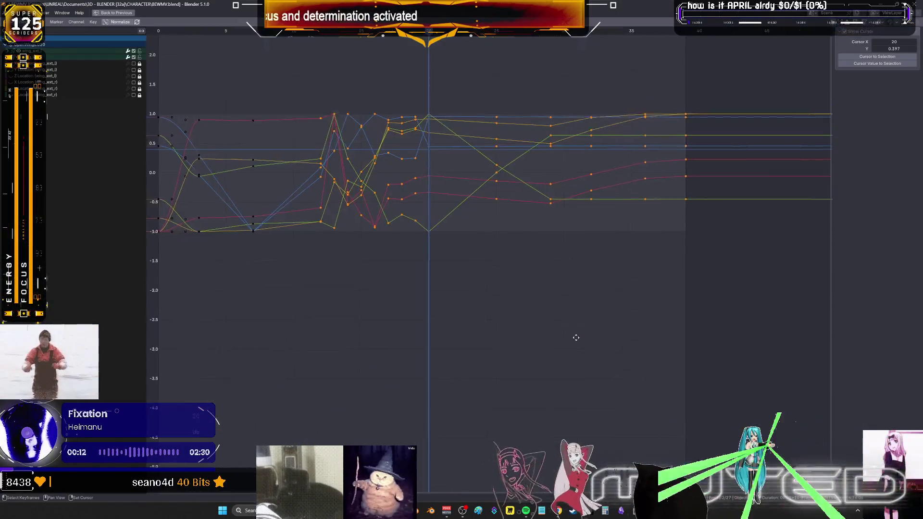
ctrl+middle_drag(576, 338, 477, 373)
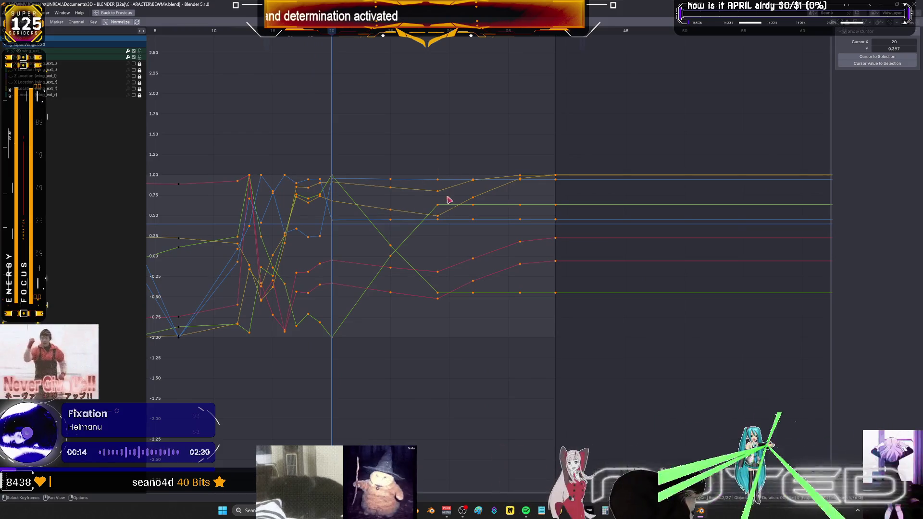
drag(453, 348, 399, 117)
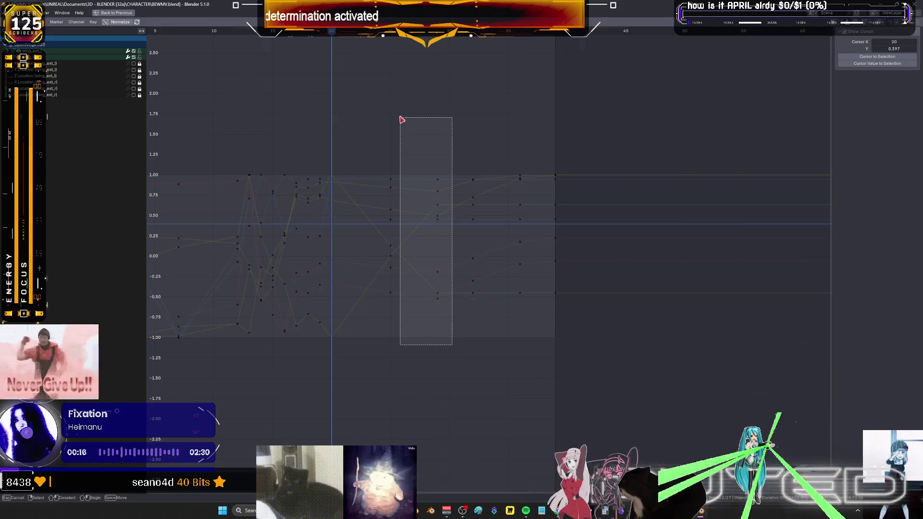
key(Delete)
drag(479, 358, 455, 109)
key(Delete)
key(ctrl+space)
Play to about frame 24, then change the interpolation of the wing's later keyframes to ease smoothly
key(space)
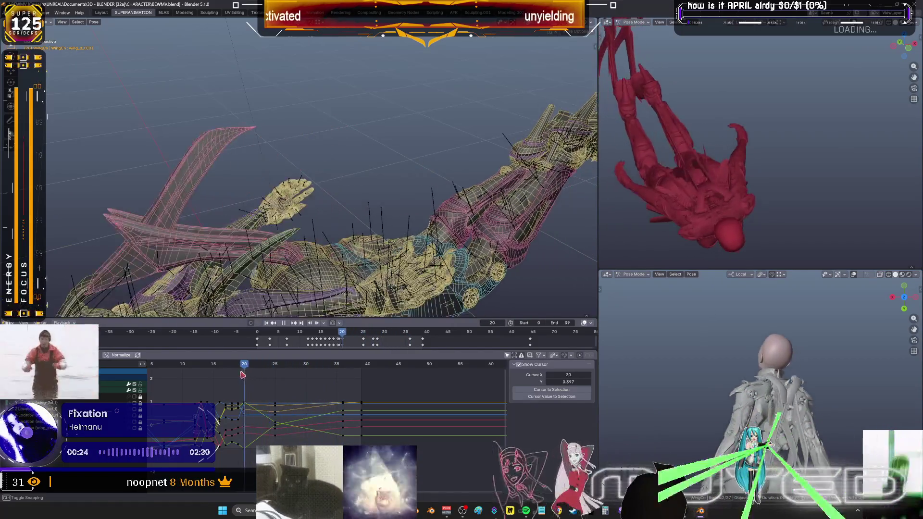
key(space)
key(ctrl+space)
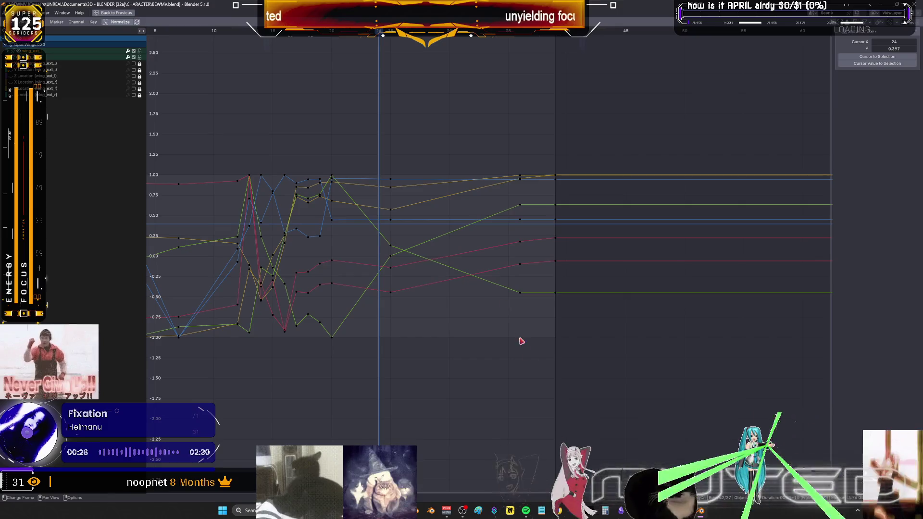
drag(479, 377, 328, 117)
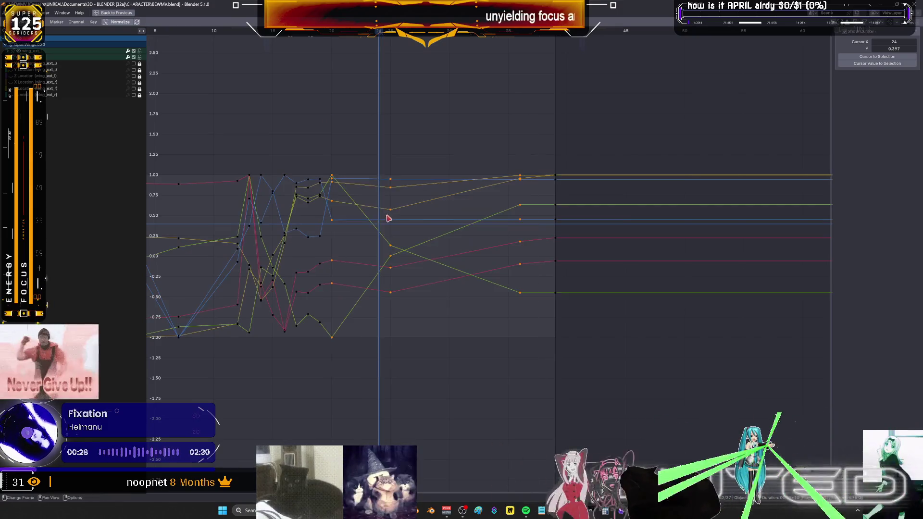
right_click(387, 215)
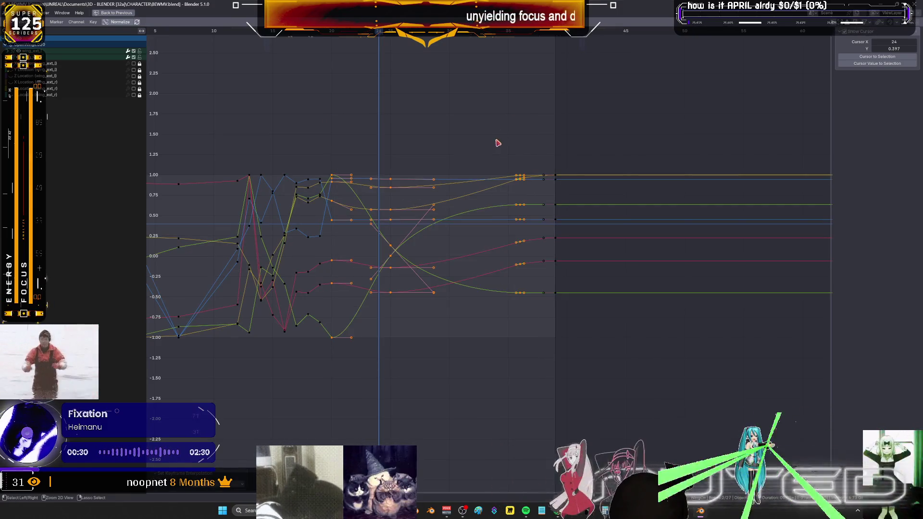
key(ctrl+space)
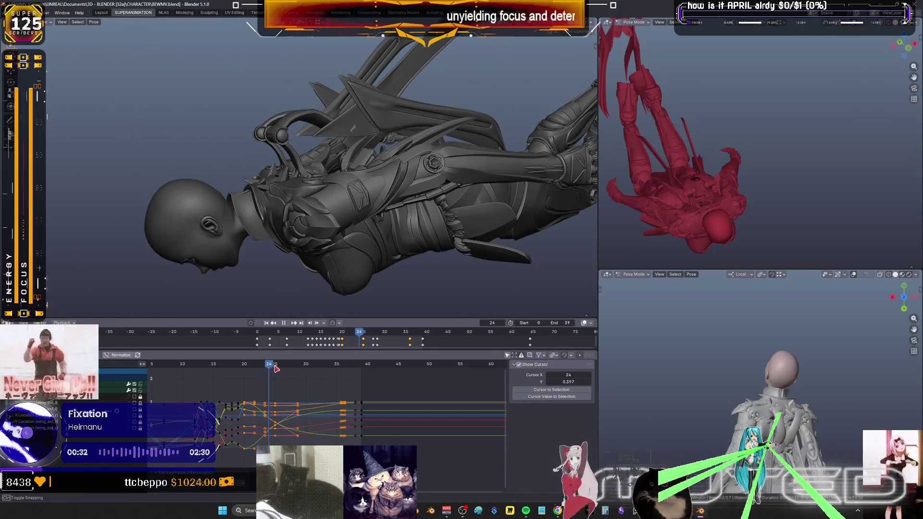
Review frames 25–26 in wireframe, select another wing bone, nudge its curve and play the dive
key(space)
drag(321, 375, 284, 370)
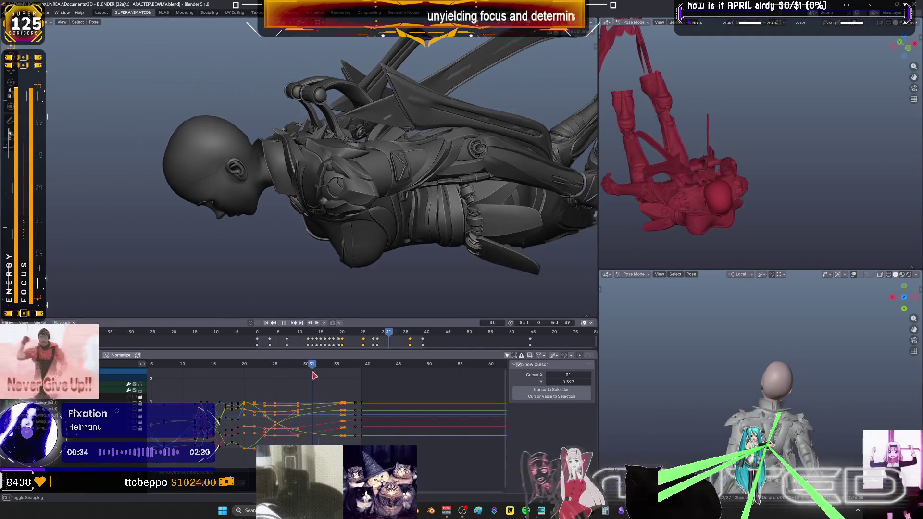
middle_drag(425, 167, 434, 180)
key(shift+z)
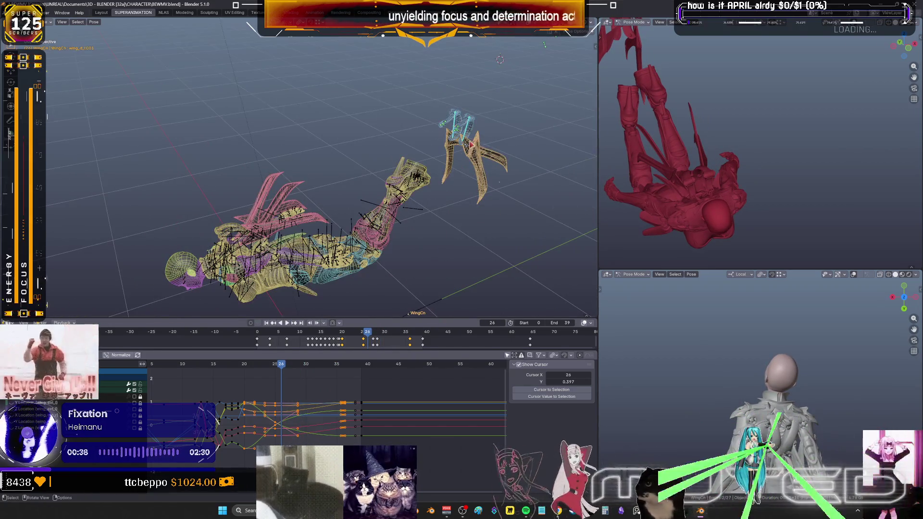
scroll(323, 173, up, 2)
click(489, 166)
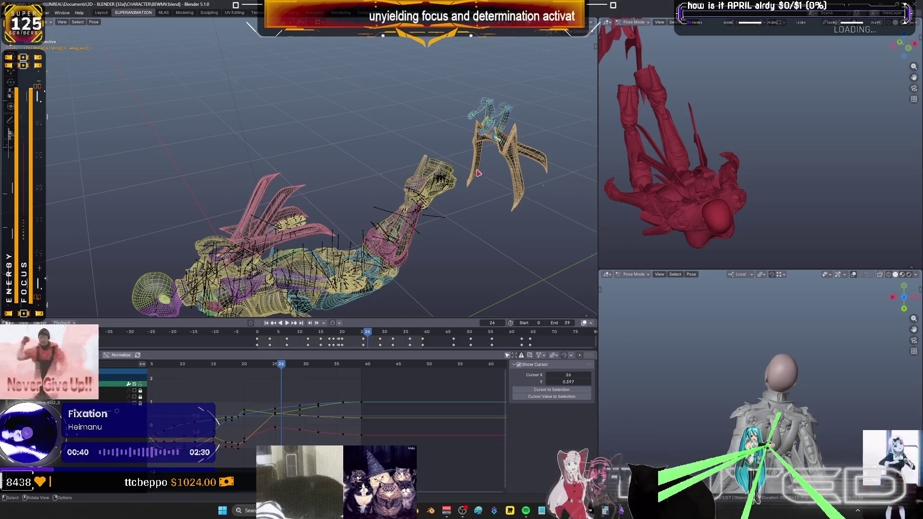
drag(282, 366, 302, 373)
scroll(375, 249, up, 3)
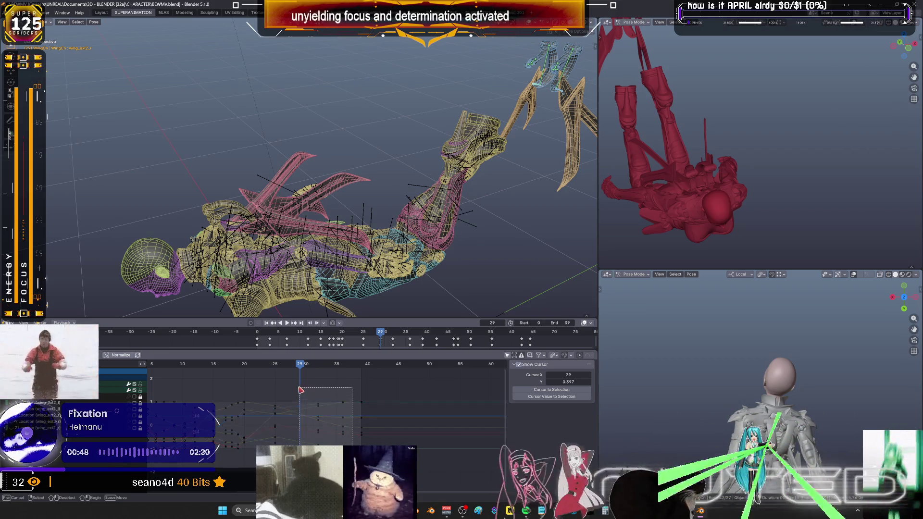
drag(333, 441, 332, 407)
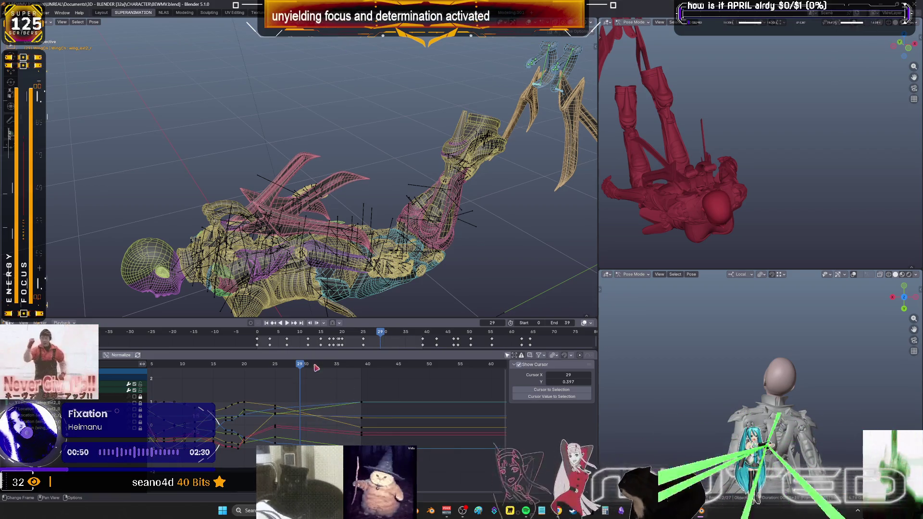
key(space)
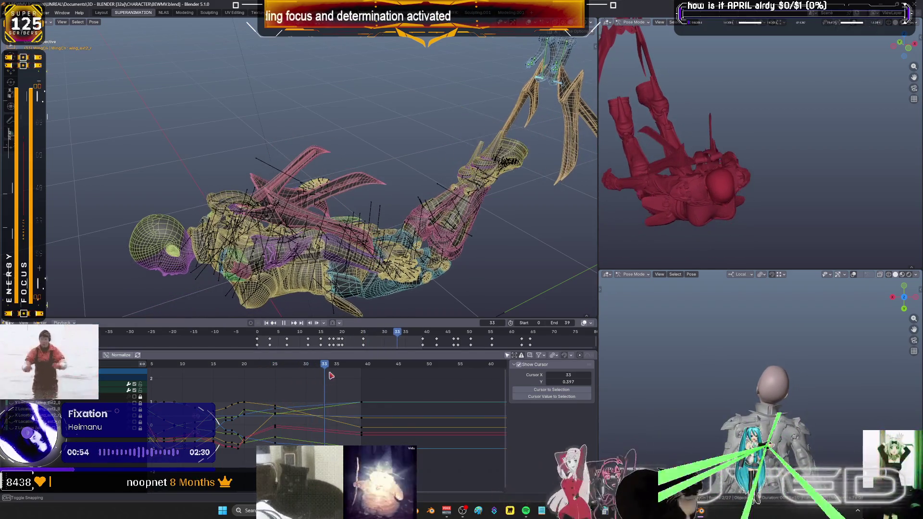
Isolate the wing bones in local view to pick one, return to the full character and settle on frame 29
key(KP_Divide)
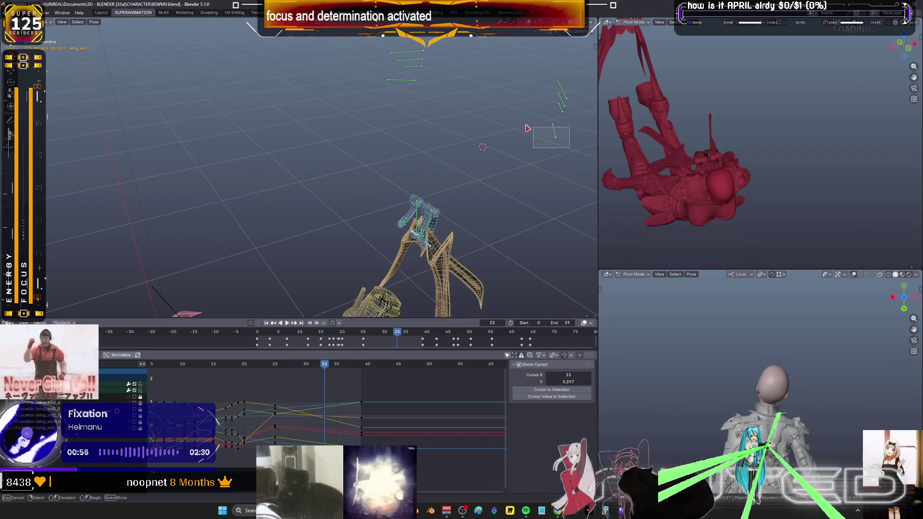
drag(528, 128, 526, 128)
drag(427, 121, 386, 79)
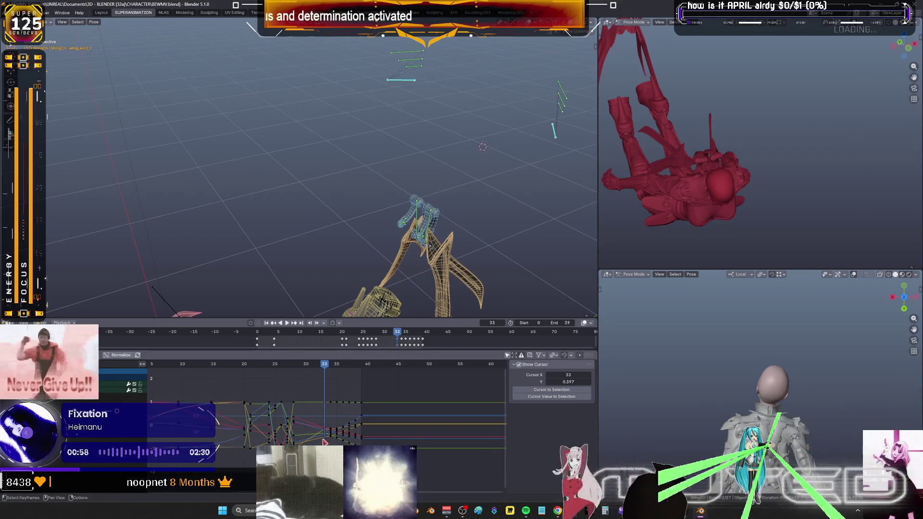
key(KP_Divide)
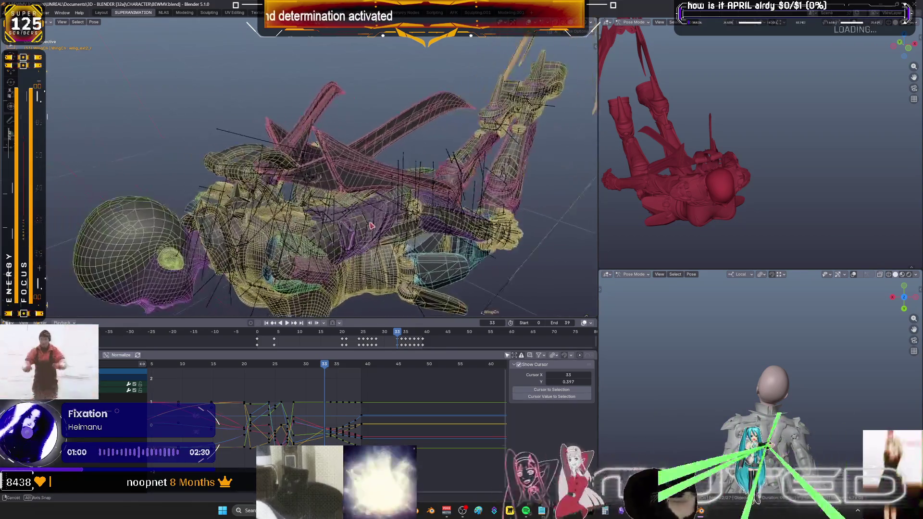
drag(323, 365, 300, 366)
mouse_move(389, 203)
middle_down()
mouse_move(440, 110)
mouse_move(413, 168)
mouse_move(237, 145)
middle_up()
scroll(412, 169, up, 3)
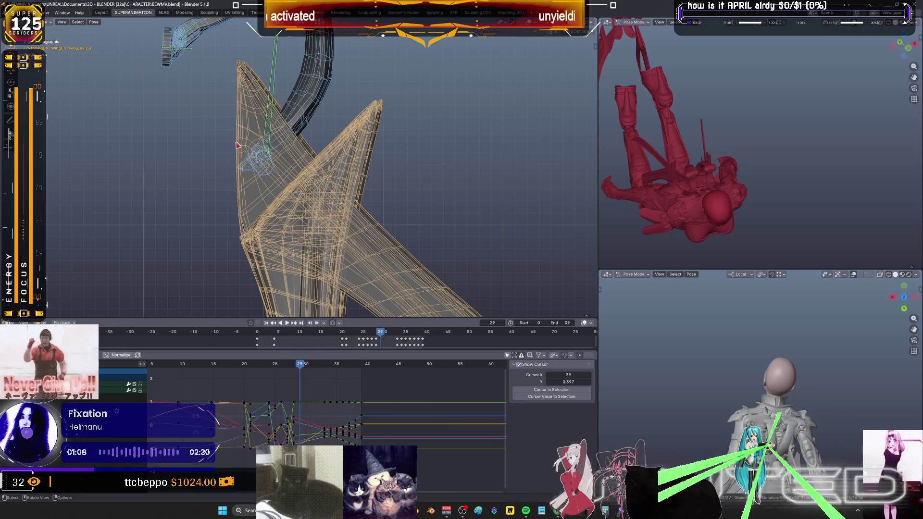
scroll(306, 147, down, 3)
Select the wing bone and rotate and key its new pose on frames 33 and 34
middle_drag(370, 151, 319, 137)
click(300, 127)
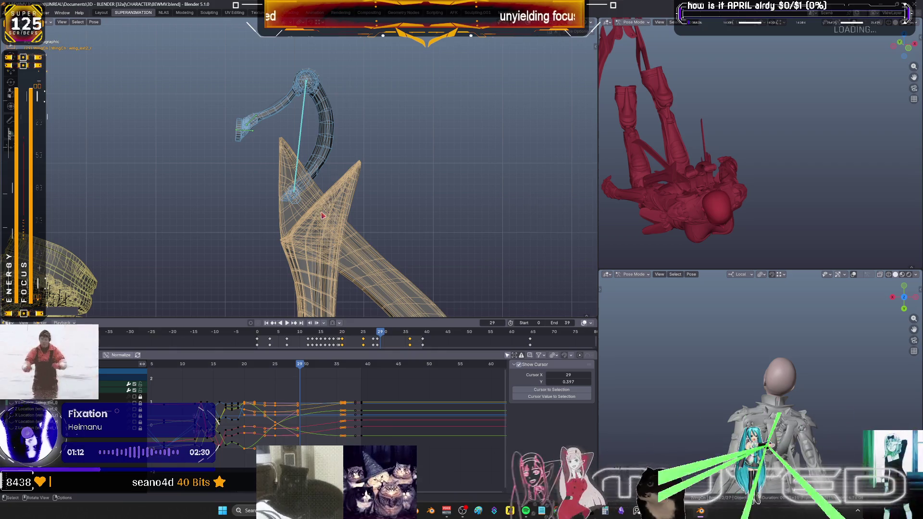
right_click(328, 188)
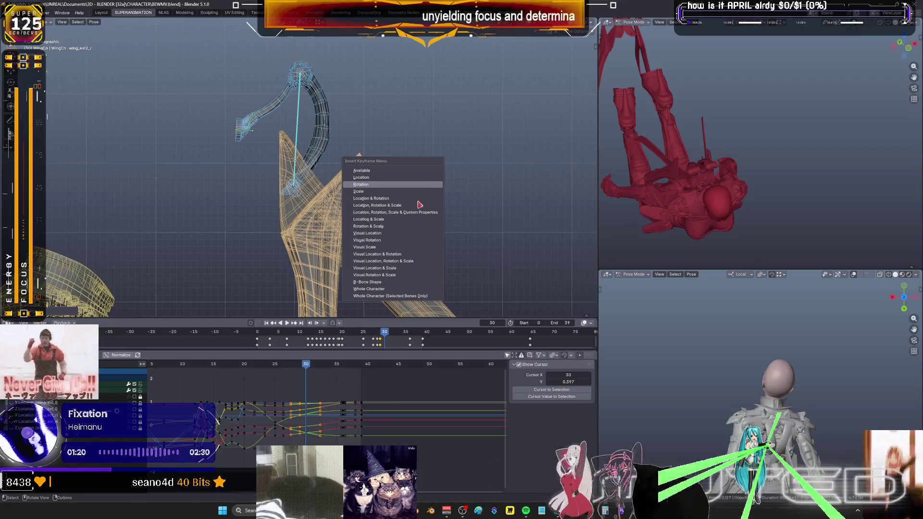
drag(316, 368, 318, 369)
key(r)
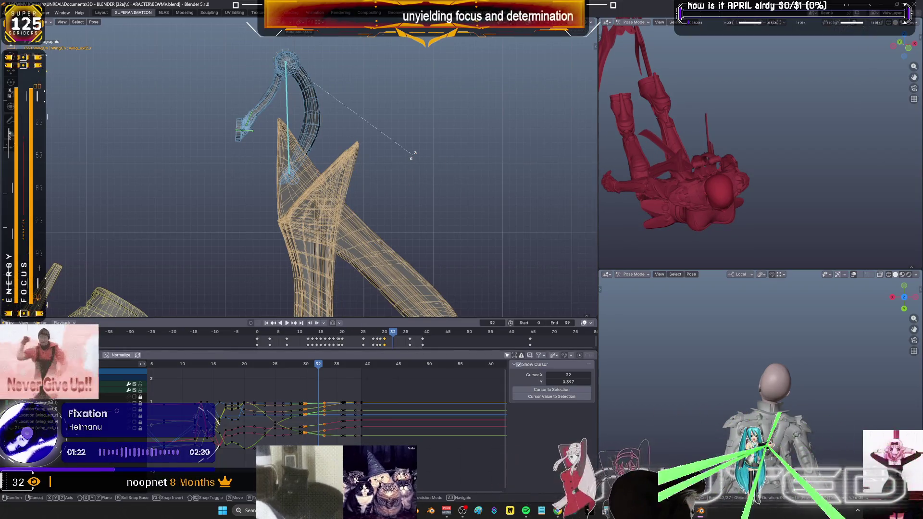
right_click(413, 157)
click(330, 367)
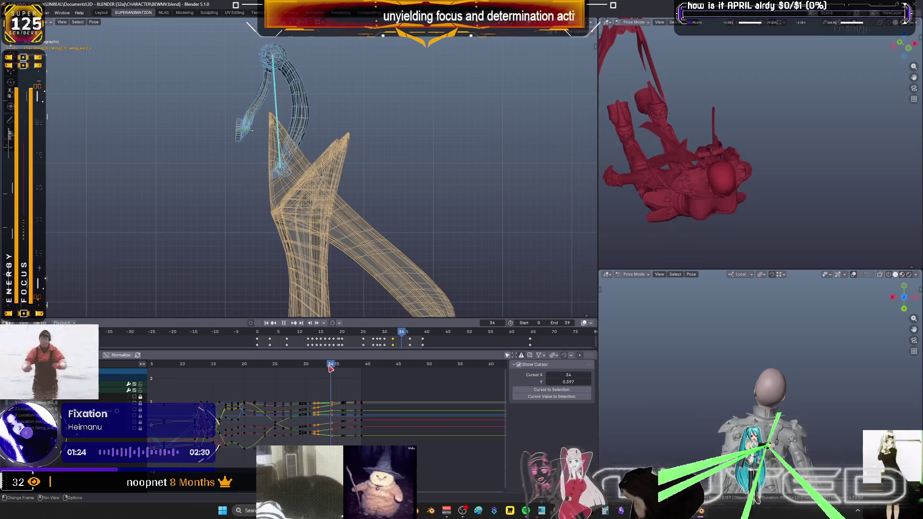
click(325, 368)
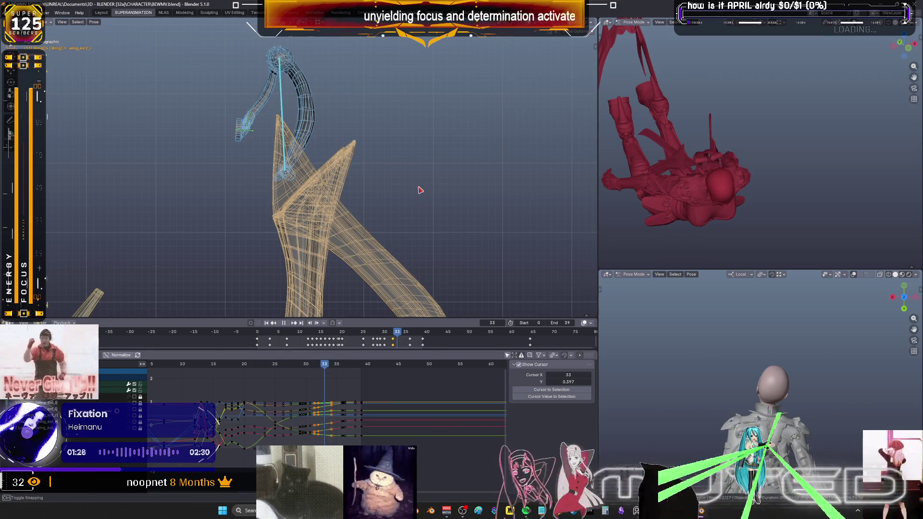
key(r)
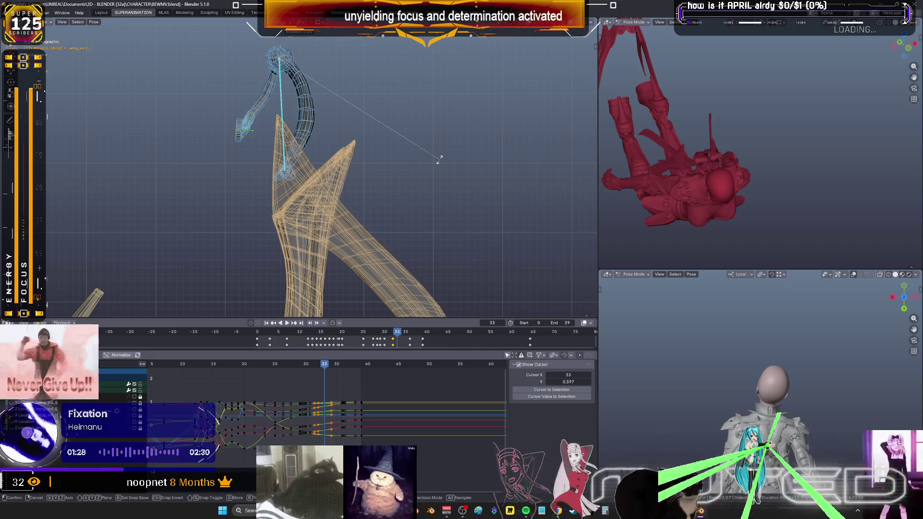
right_click(440, 162)
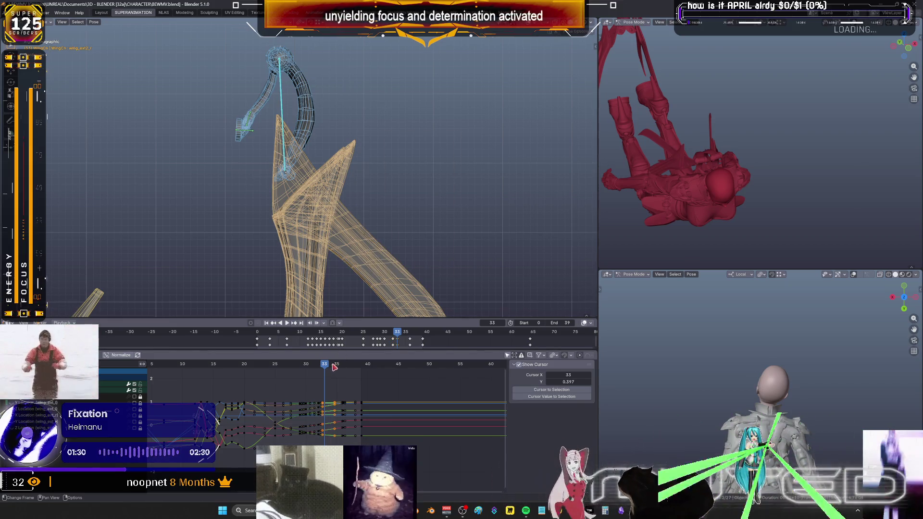
click(331, 366)
key(r)
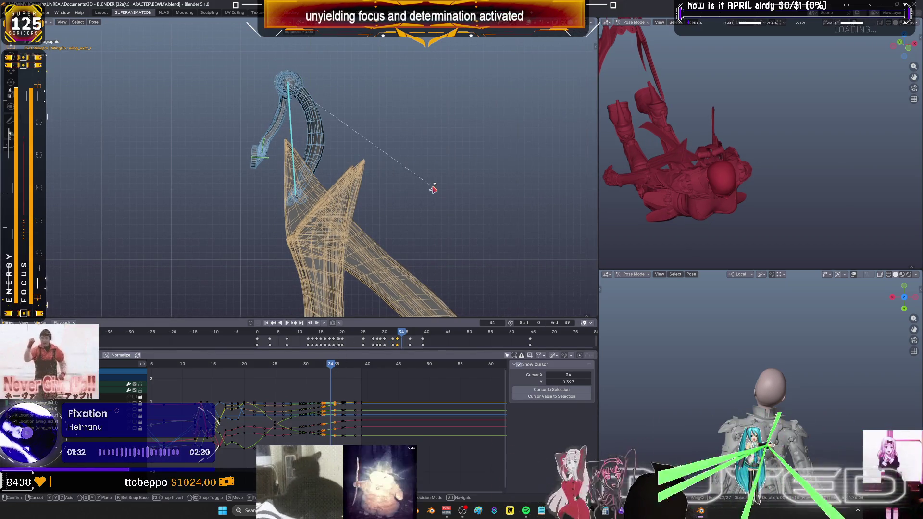
right_click(433, 190)
Refine and re-key the wing rotation on frames 34–35, comparing each pose with its neighbouring frame
key(Escape)
key(Right)
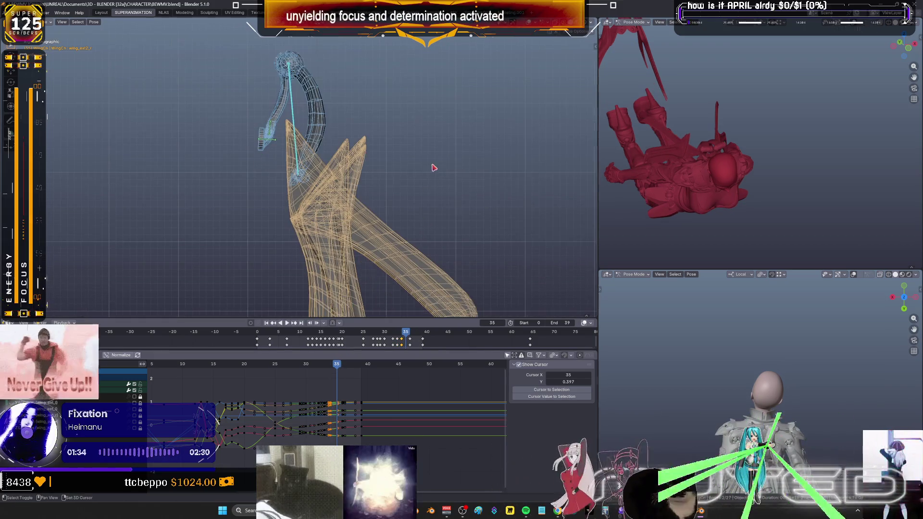
key(r)
click(428, 195)
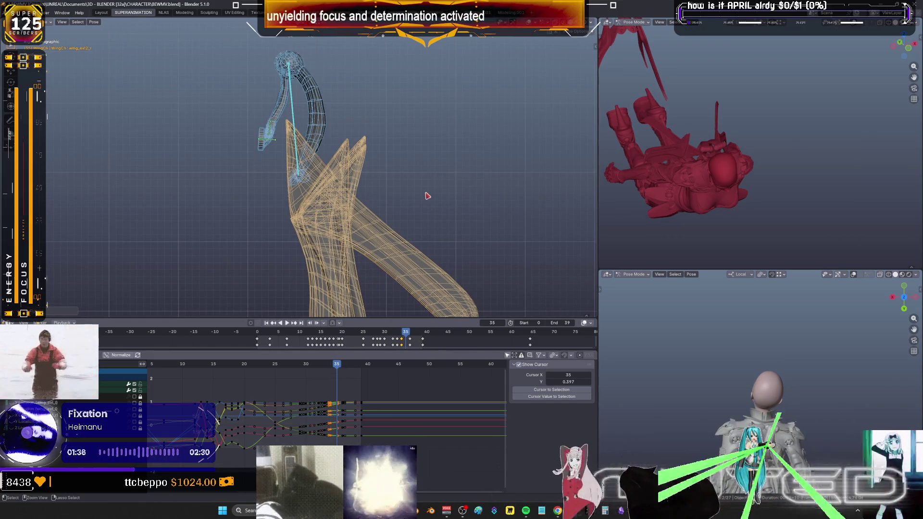
key(Left)
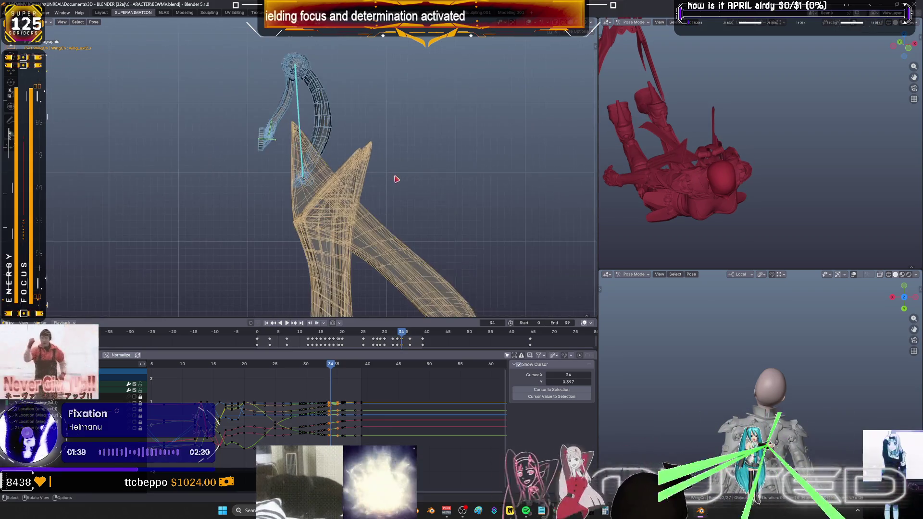
key(Right)
key(Left)
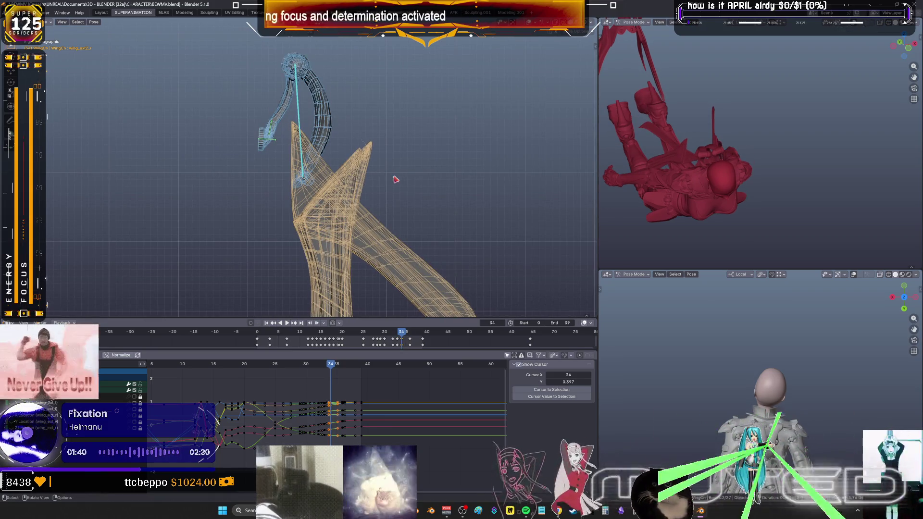
right_click(395, 180)
click(337, 366)
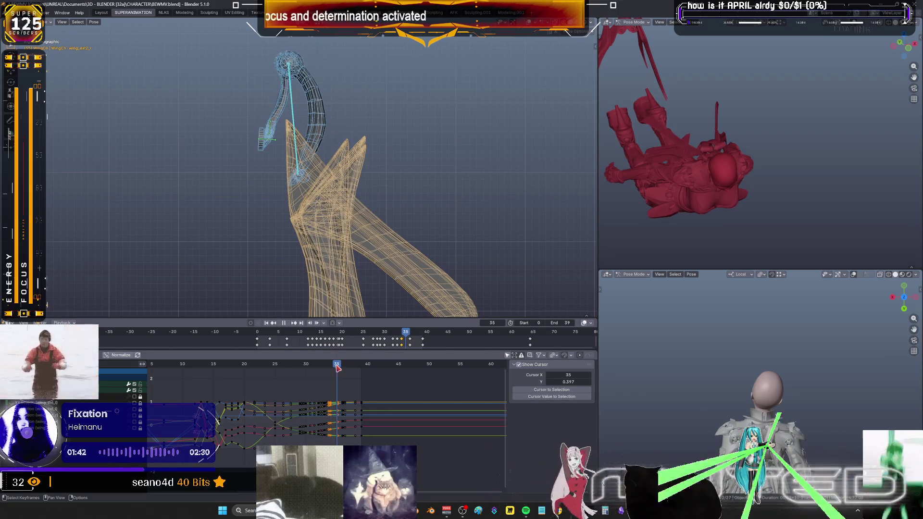
key(Right)
key(Left)
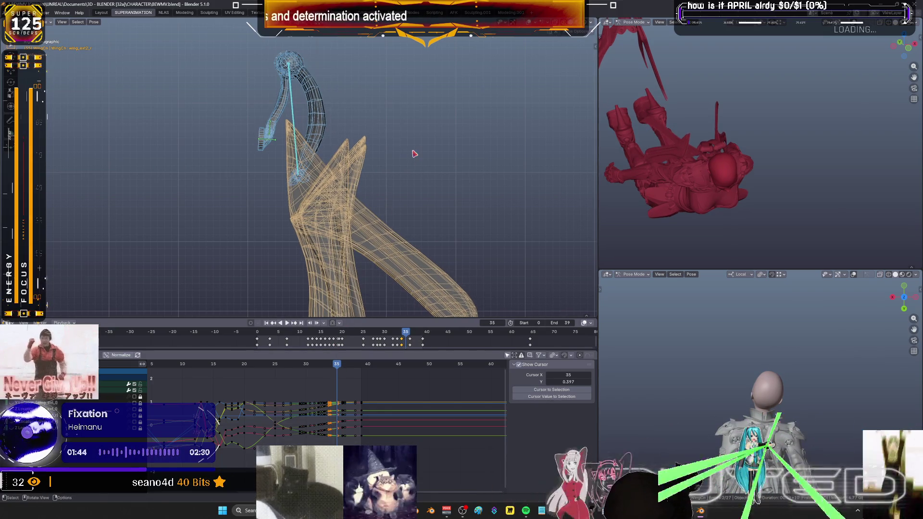
key(r)
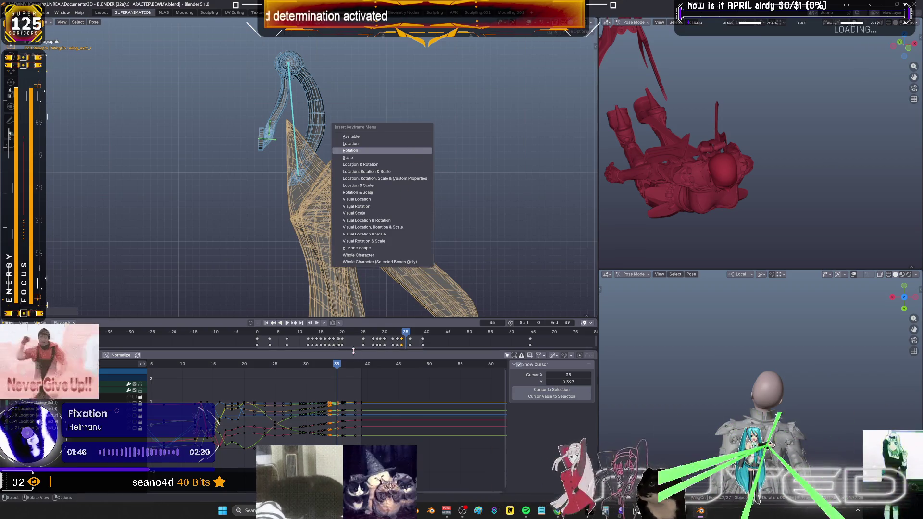
click(414, 153)
Insert rotation keyframes for the wing bone on frames 36, 37 and 38, then scrub back to frame 36
key(Right)
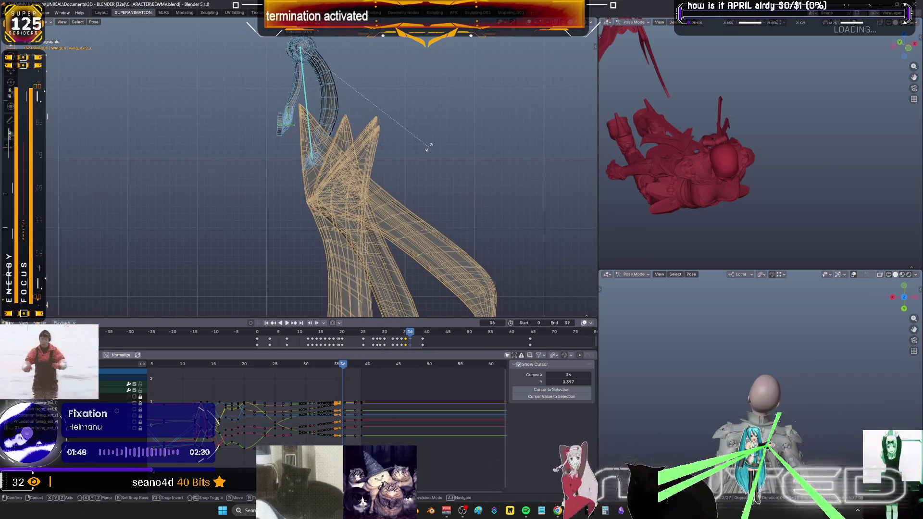
key(k)
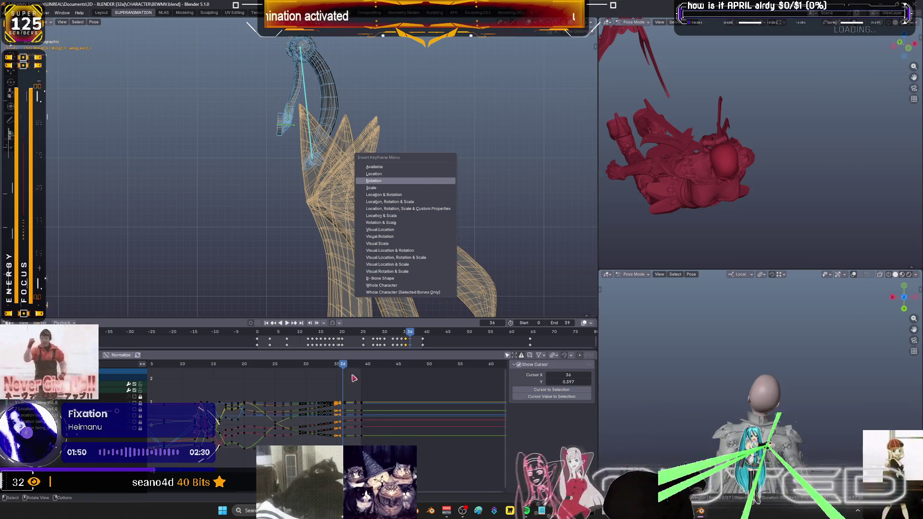
click(437, 183)
key(Right)
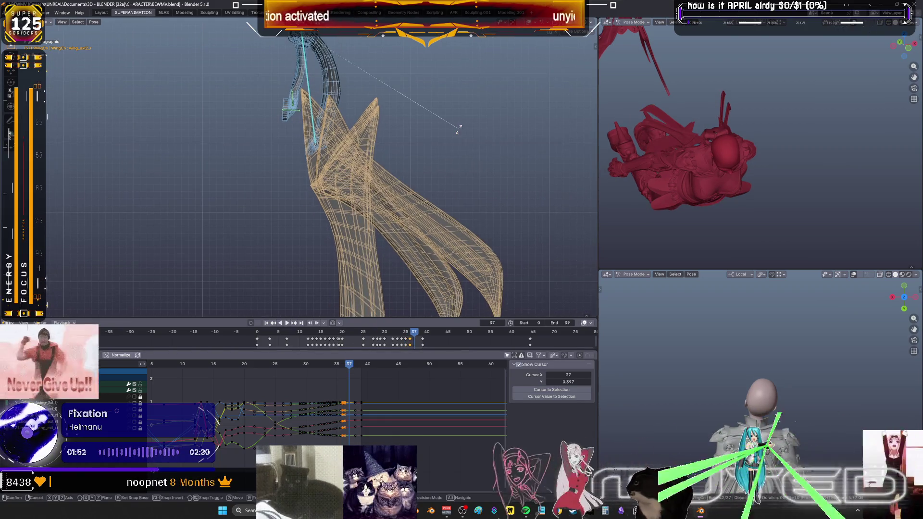
key(k)
click(428, 129)
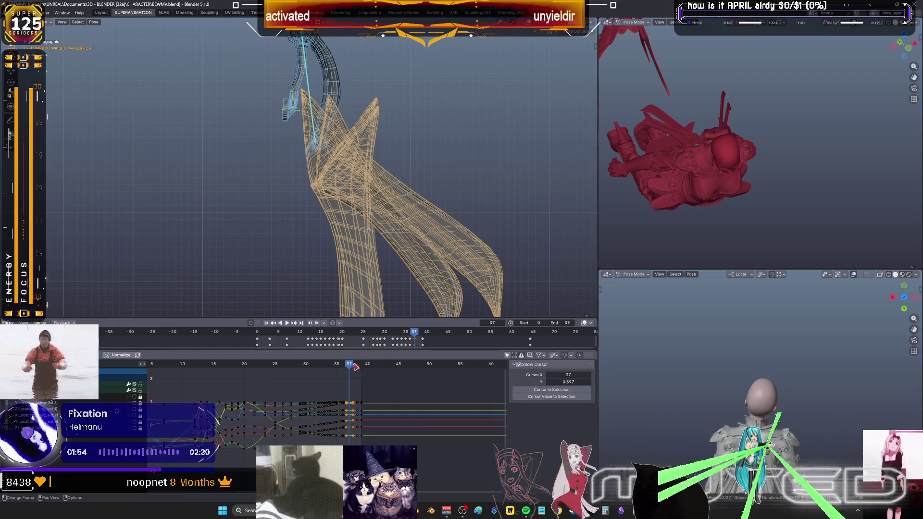
key(Right)
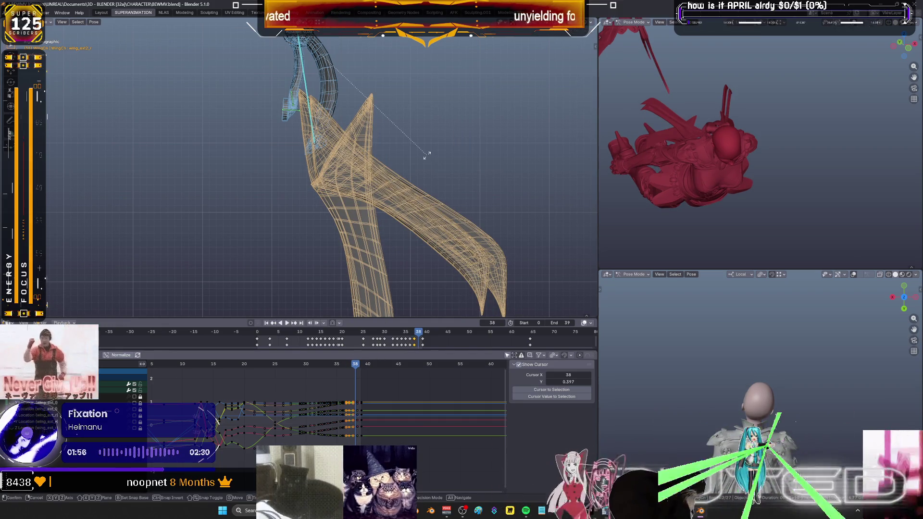
key(k)
click(427, 159)
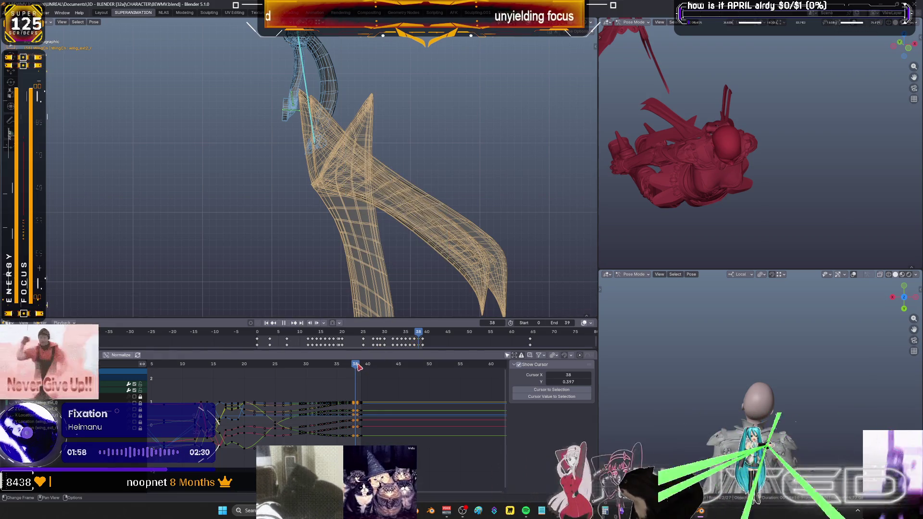
click(361, 370)
drag(361, 368, 344, 368)
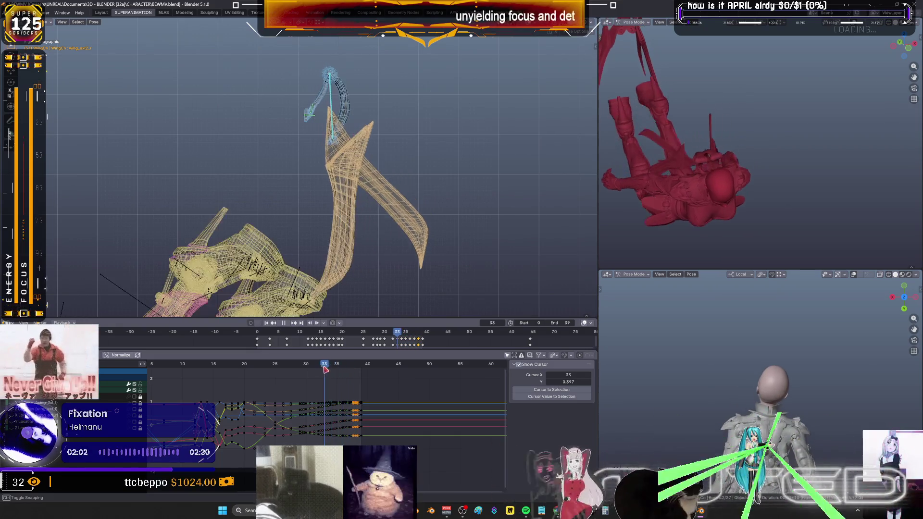
drag(344, 368, 263, 369)
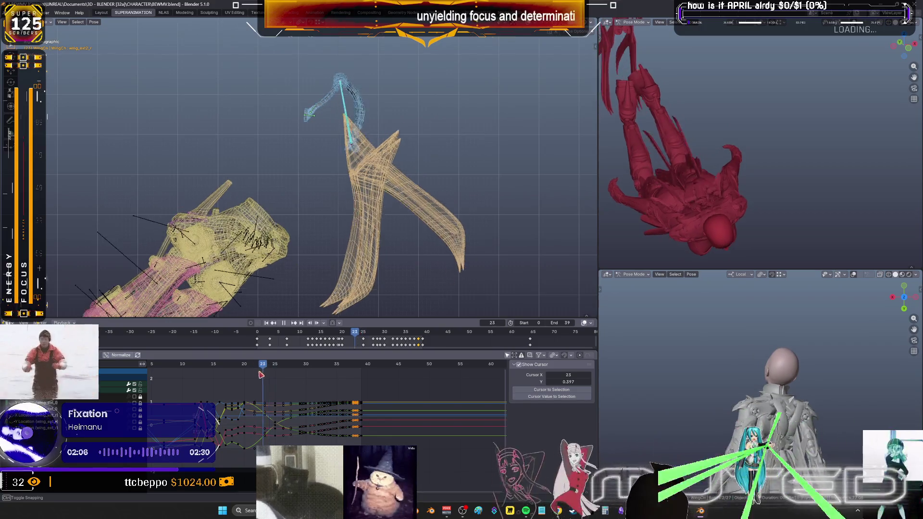
mouse_move(262, 369)
mouse_down()
mouse_move(247, 384)
mouse_move(284, 392)
mouse_up()
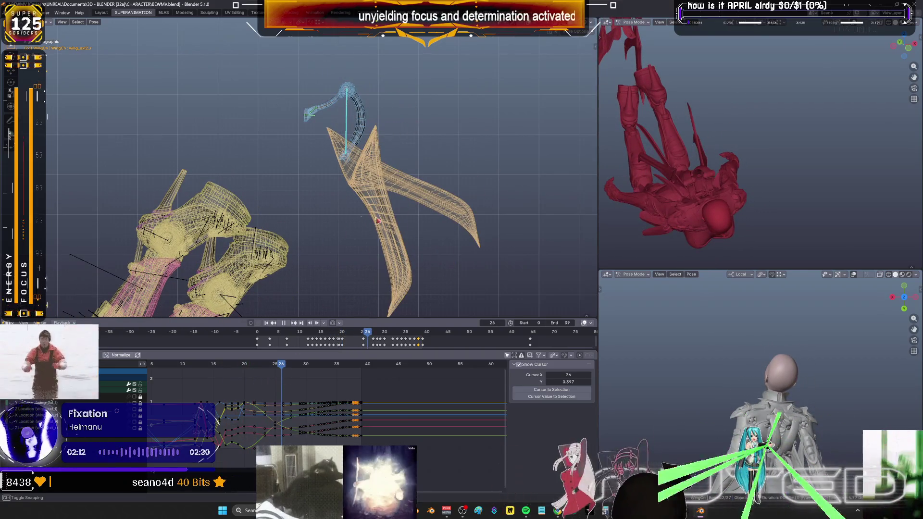
scroll(350, 105, down, 3)
drag(350, 105, 304, 77)
key(Home)
ctrl+scroll(292, 426, up, 5)
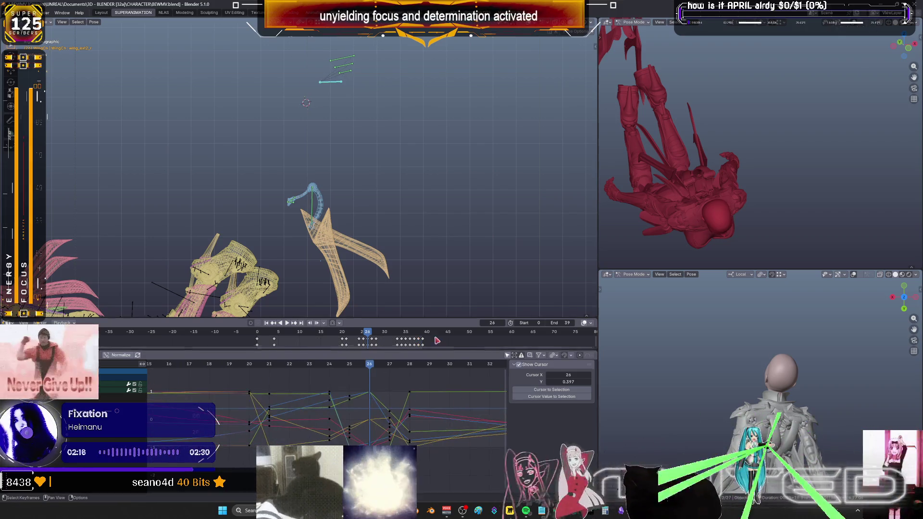
Go to frame 24, box-select a group of wing curve keys and play the dive briefly
mouse_move(368, 368)
mouse_down()
mouse_move(331, 367)
mouse_move(415, 370)
mouse_up()
drag(407, 441, 382, 382)
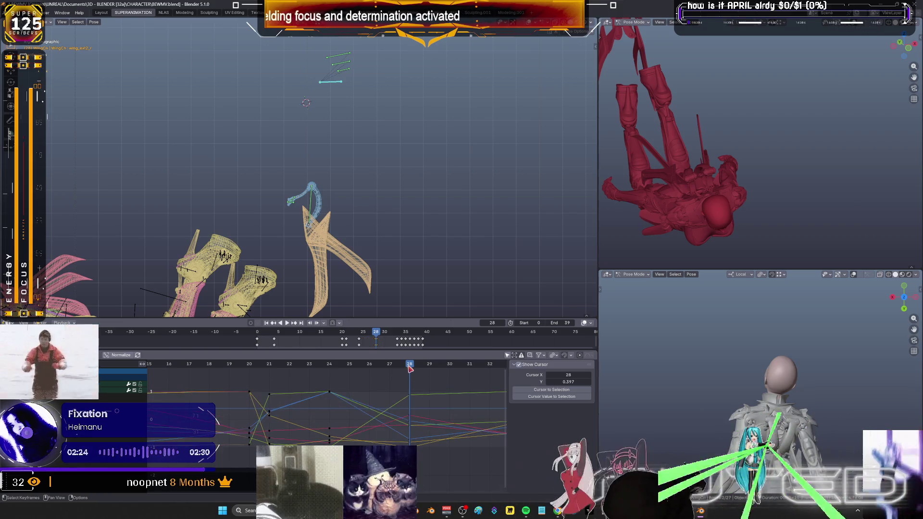
key(space)
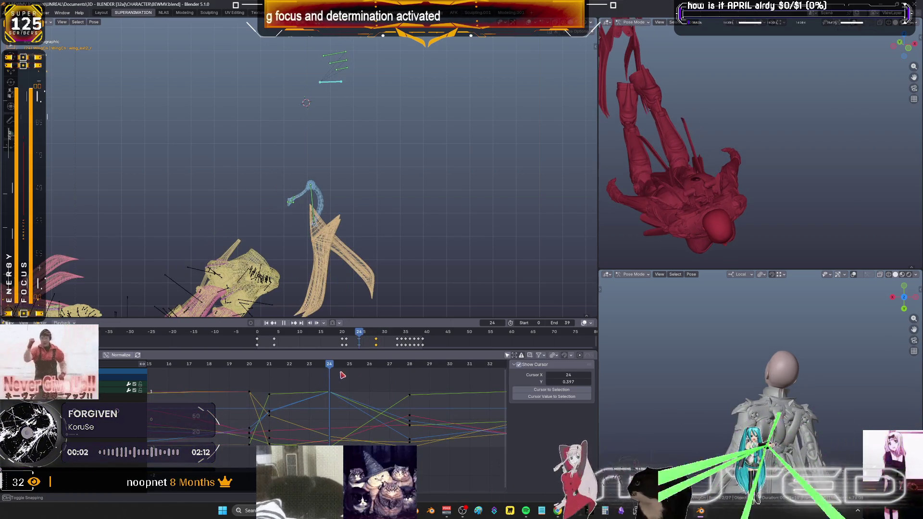
key(space)
Use the Breakdowner at frames 26–27 to blend the wing pose between its neighbouring keys, then scrub to frame 29
key(shift+e)
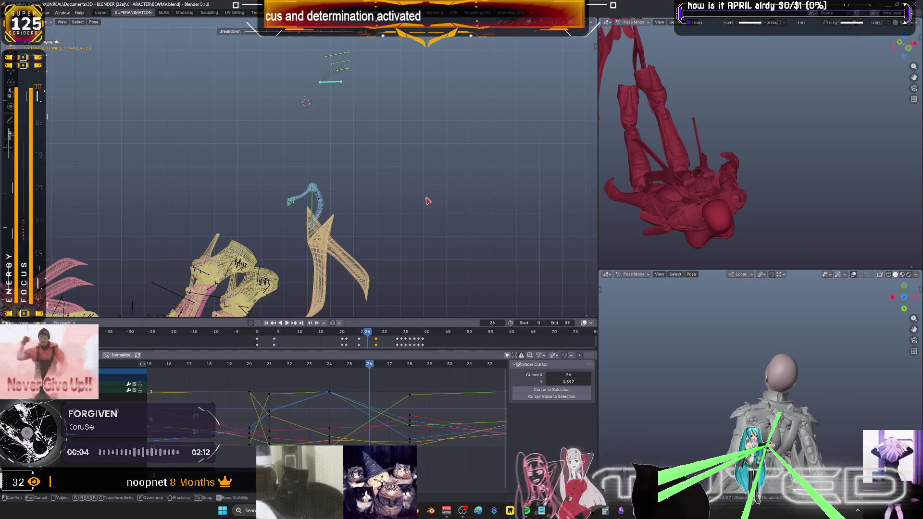
click(427, 200)
right_click(425, 188)
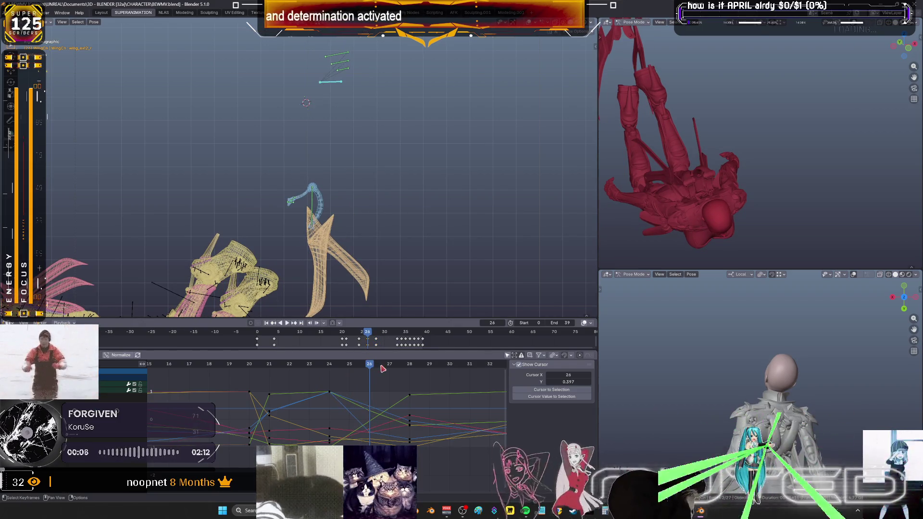
key(Right)
key(shift+e)
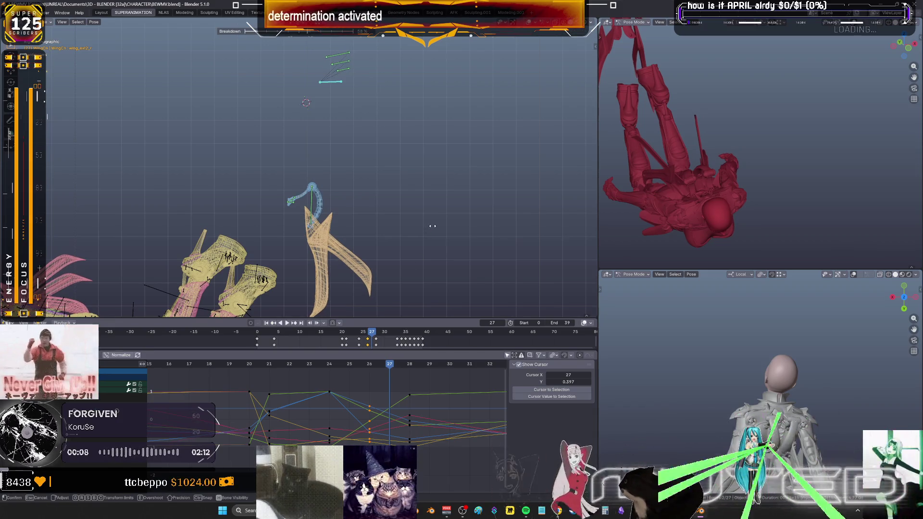
right_click(447, 227)
key(Escape)
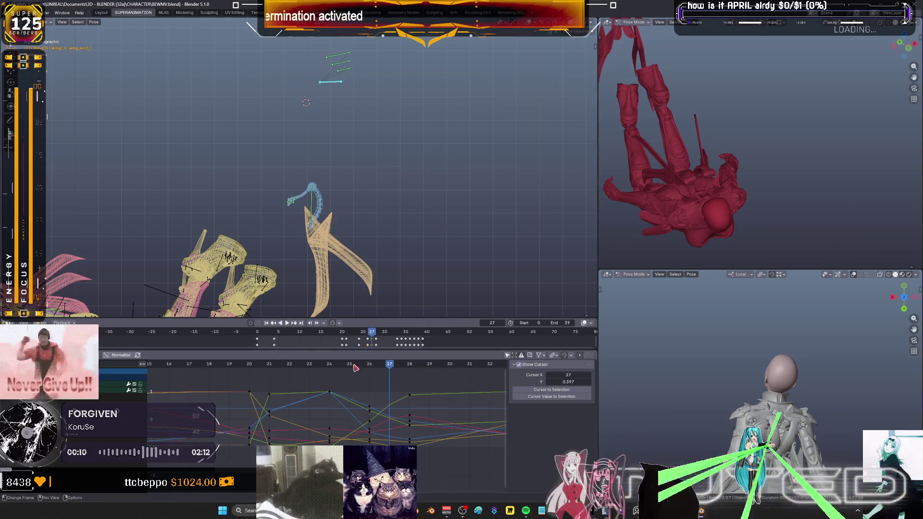
key(Left)
key(Left)
right_click(346, 178)
drag(352, 369, 427, 371)
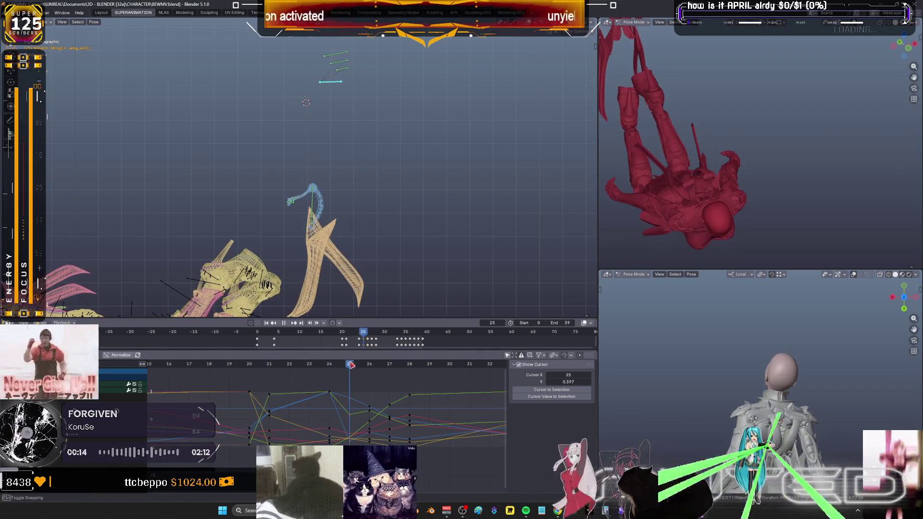
Play the dive to frame 18 and rotate the selected wing bone to a new angle
key(space)
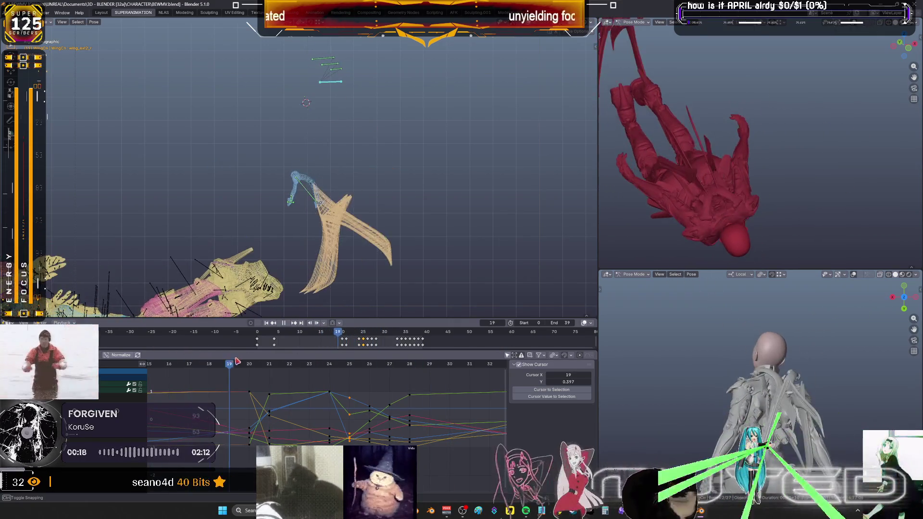
scroll(339, 203, up, 2)
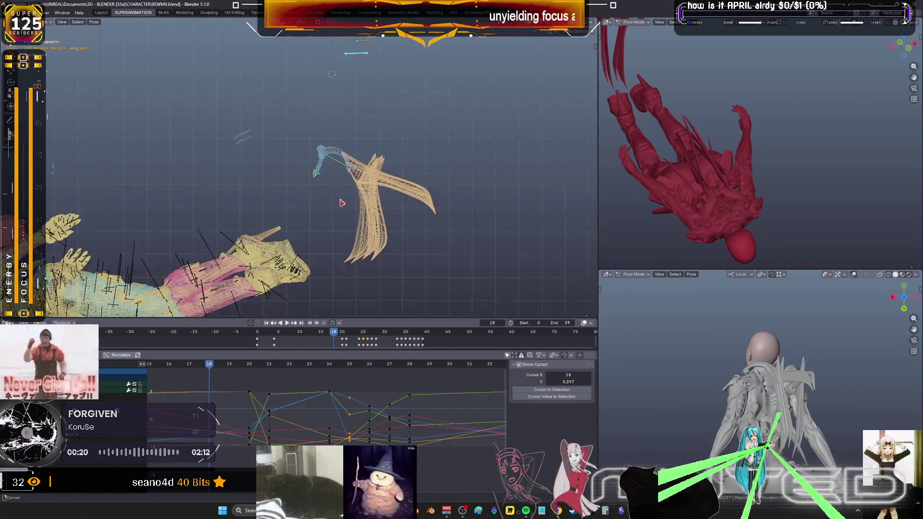
scroll(392, 223, up, 2)
scroll(422, 196, up, 2)
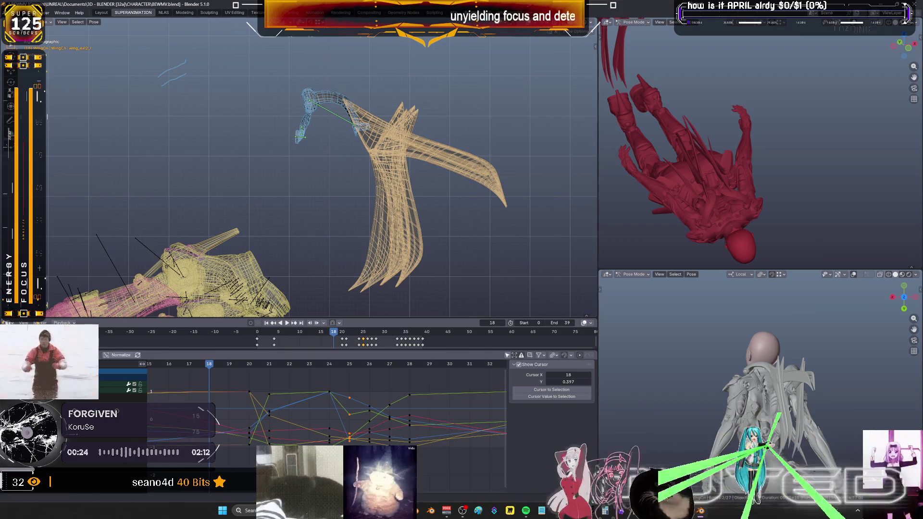
key(r)
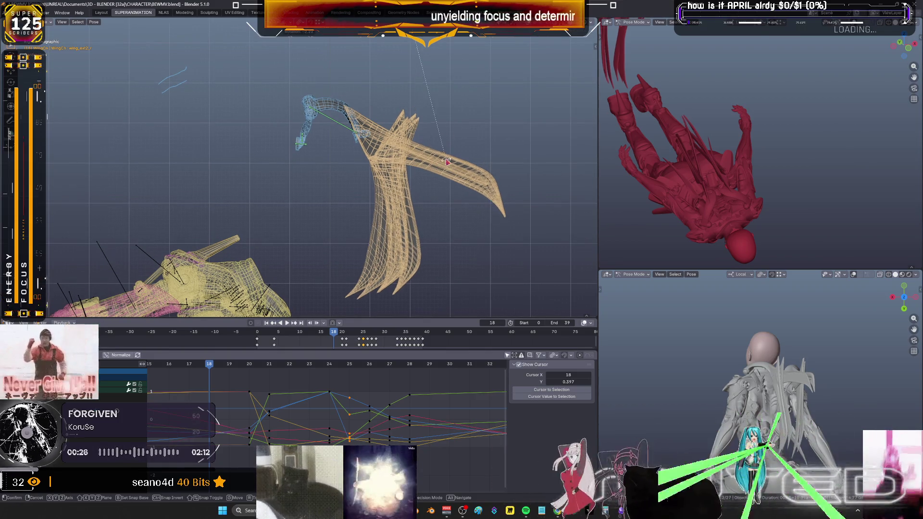
click(445, 165)
scroll(445, 166, down, 4)
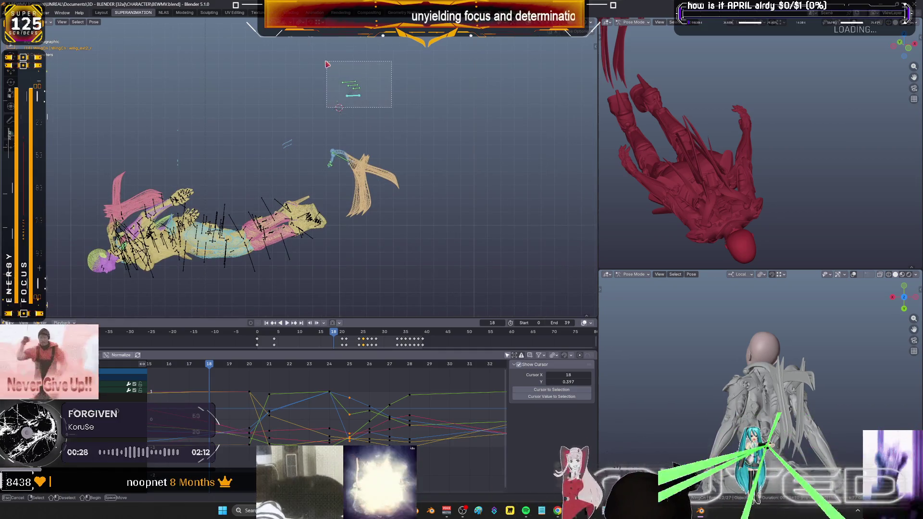
Rotate all the rig's bones and key their rotation at frame 18, then re-pose and key the wings at frame 19
key(a)
key(r)
click(443, 180)
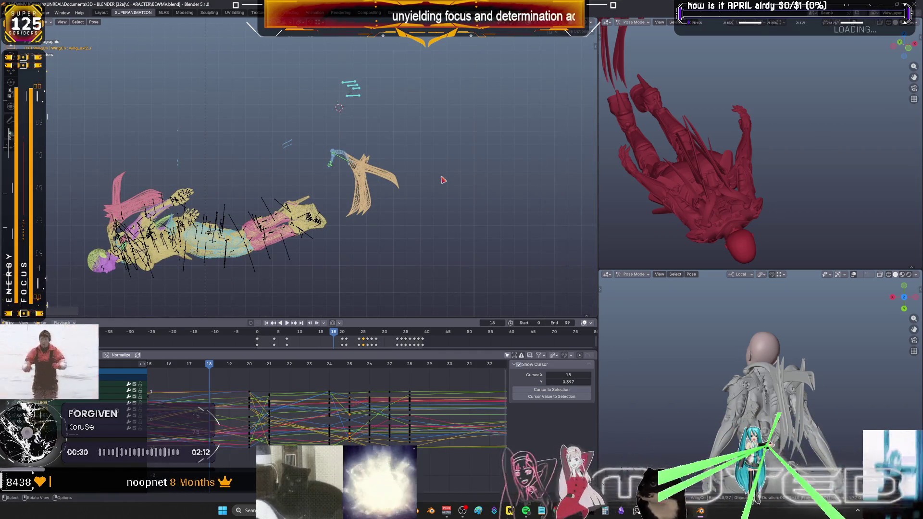
key(i)
click(442, 177)
key(Right)
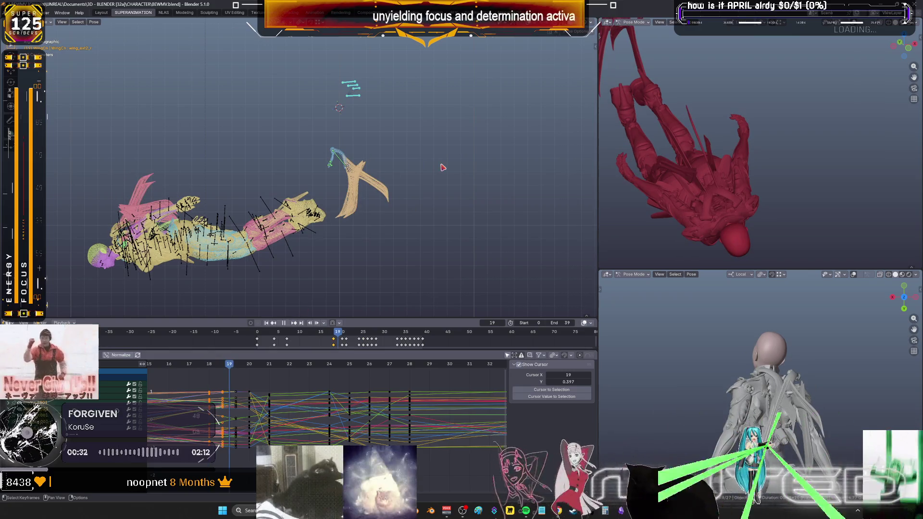
key(r)
click(442, 166)
scroll(442, 168, up, 2)
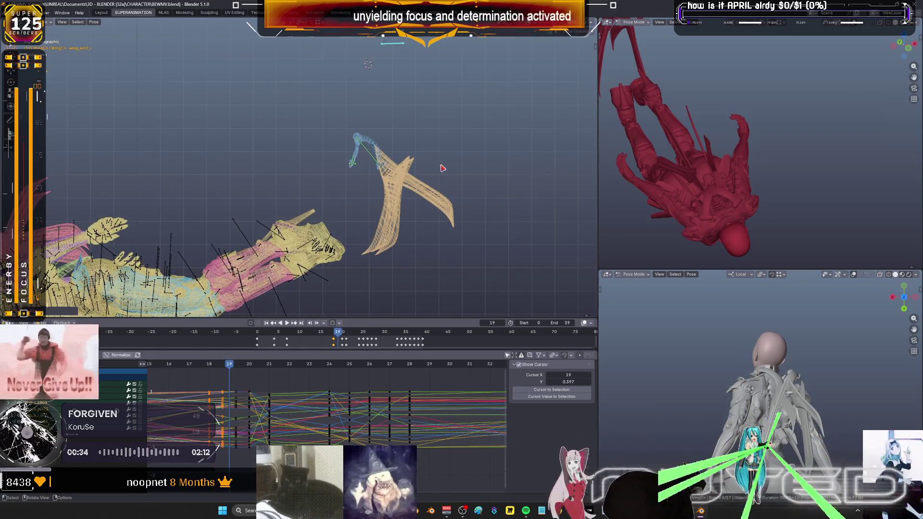
key(i)
click(442, 173)
At frame 21 rotate two wing bones into place, then key the wing rotation at frame 22
key(Right)
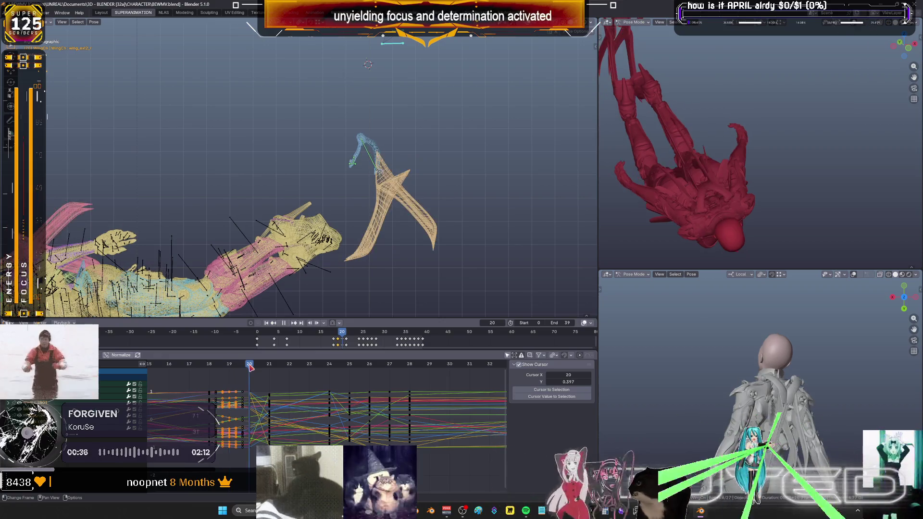
key(Right)
key(r)
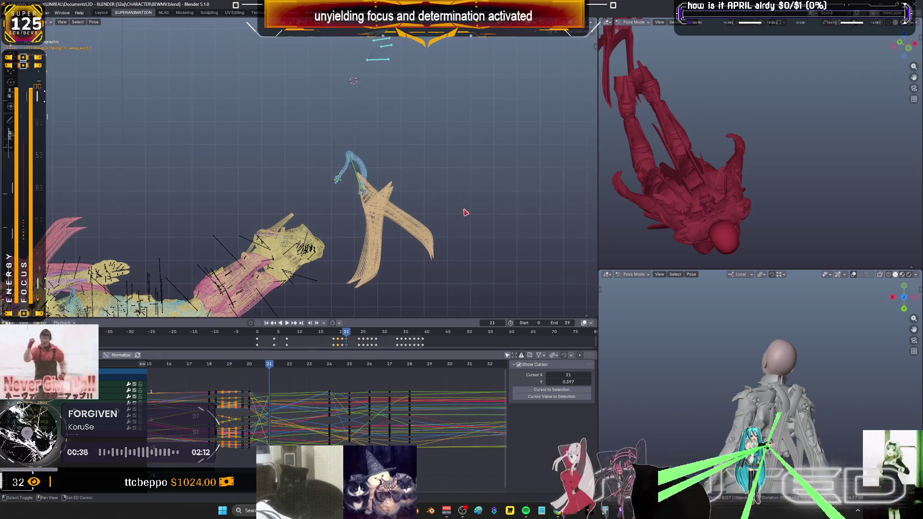
click(465, 212)
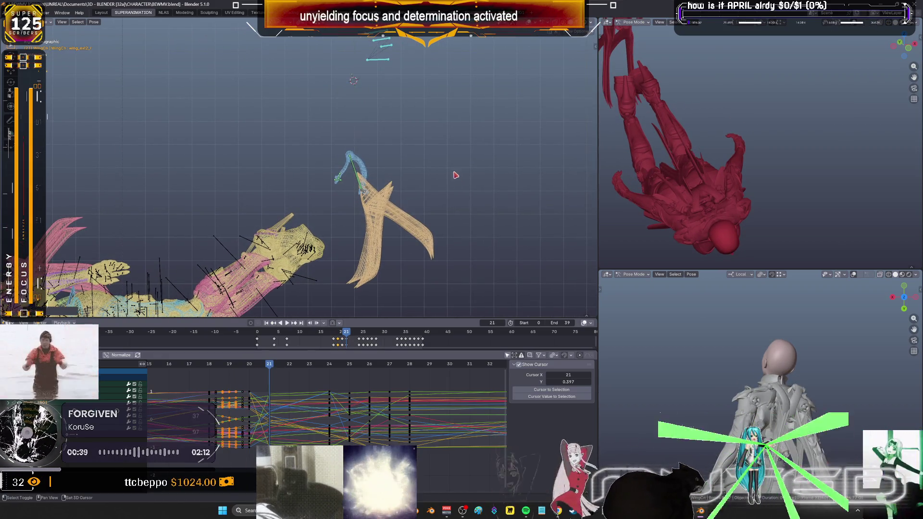
shift+click(381, 173)
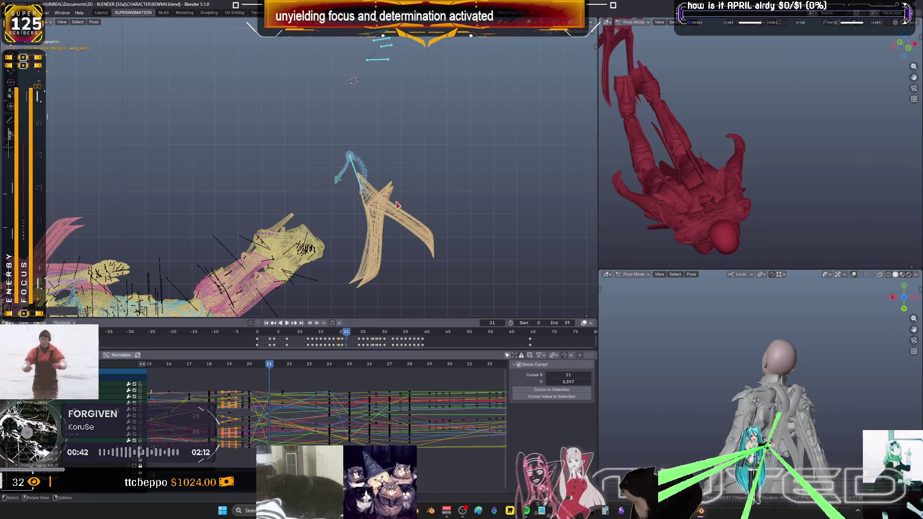
key(r)
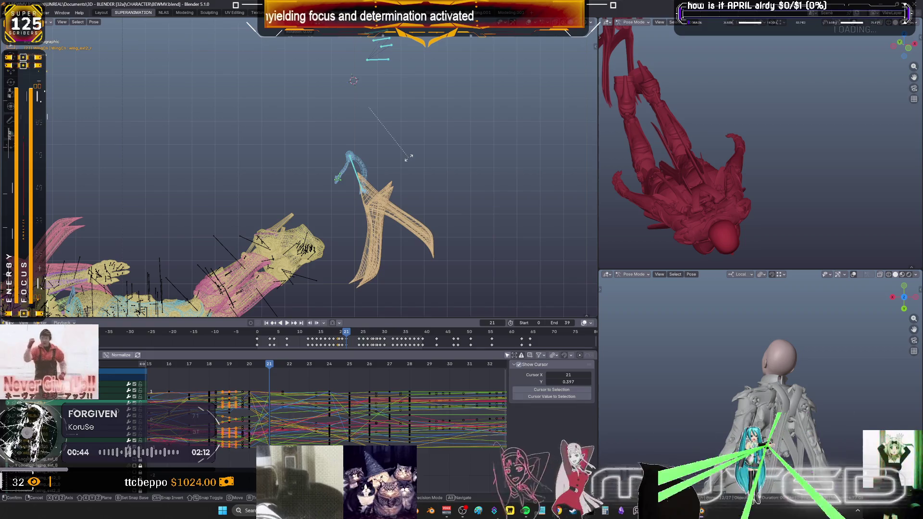
click(409, 160)
right_click(409, 159)
click(409, 159)
key(Right)
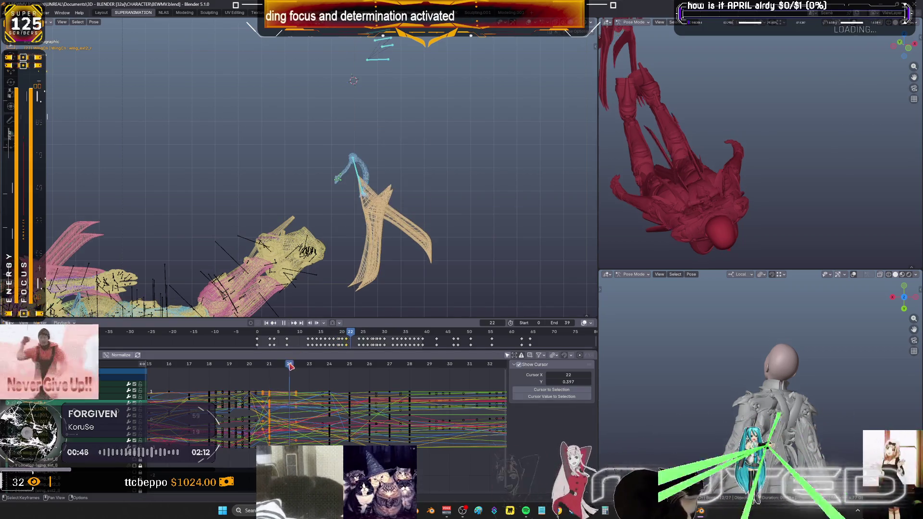
key(k)
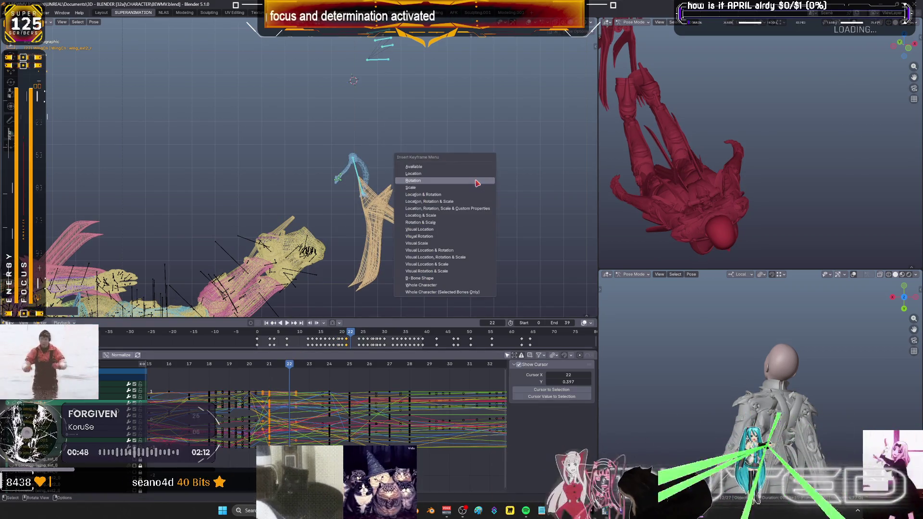
click(413, 180)
Lower the wing angle at frame 23 and key its rotation
key(Right)
key(r)
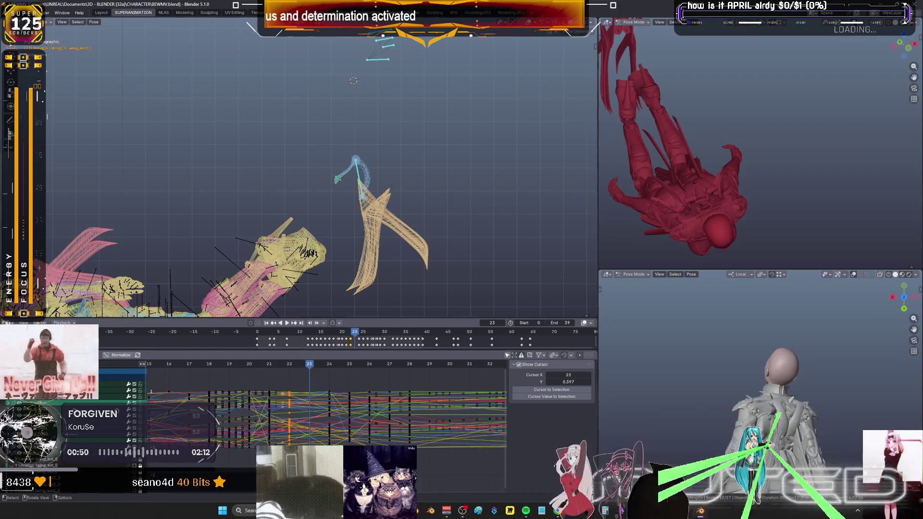
click(455, 220)
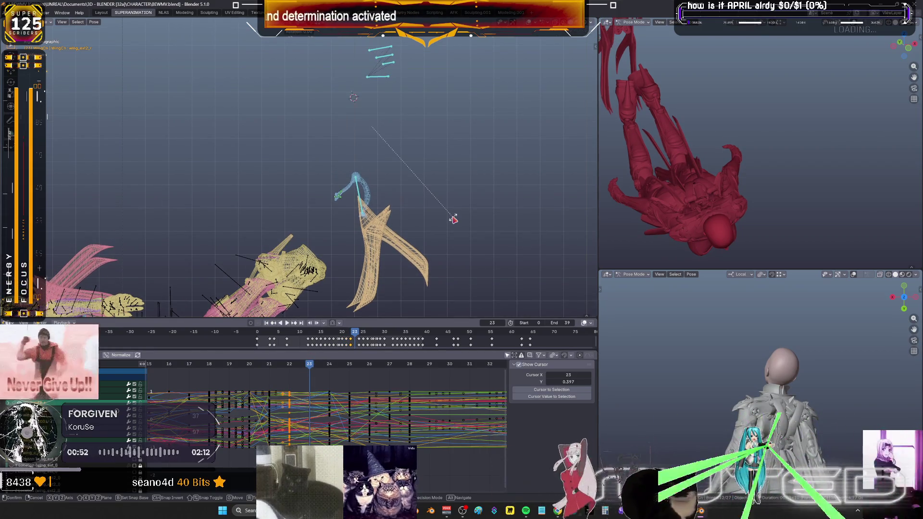
key(k)
click(454, 219)
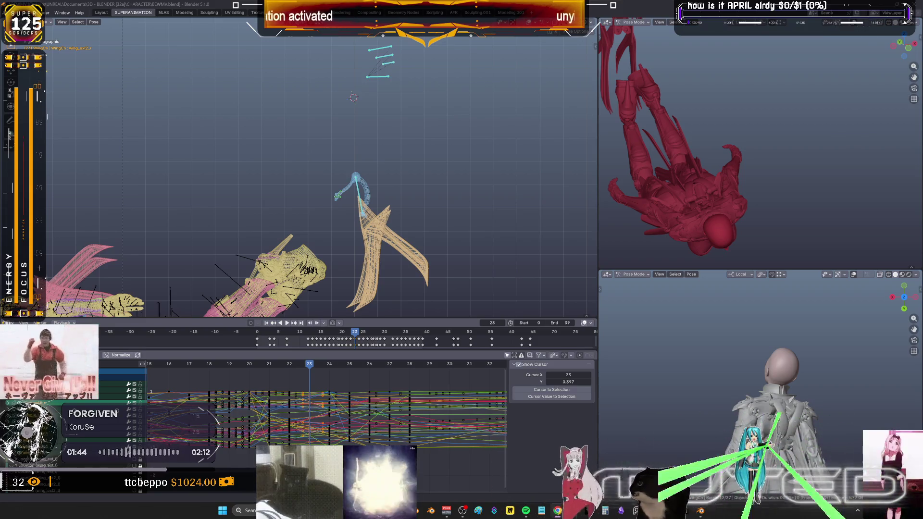
mouse_move(324, 366)
mouse_down()
mouse_move(383, 367)
mouse_move(395, 378)
mouse_up()
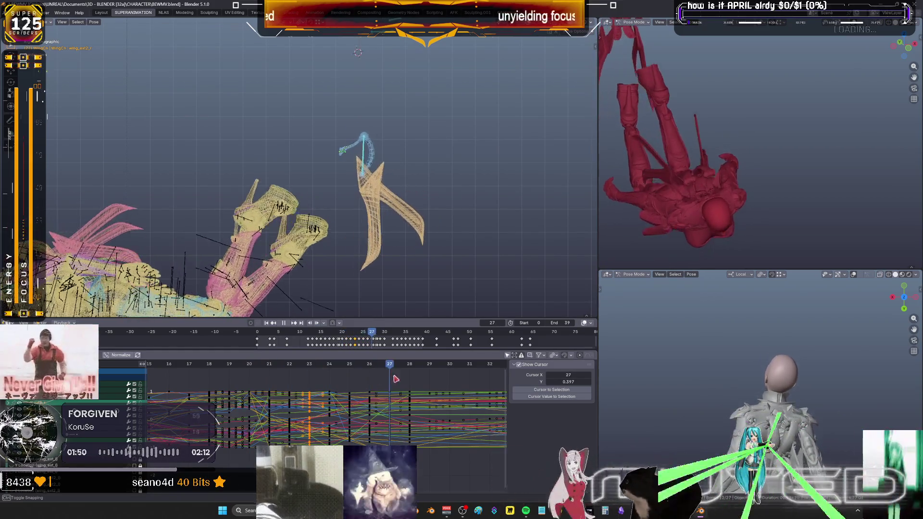
key(space)
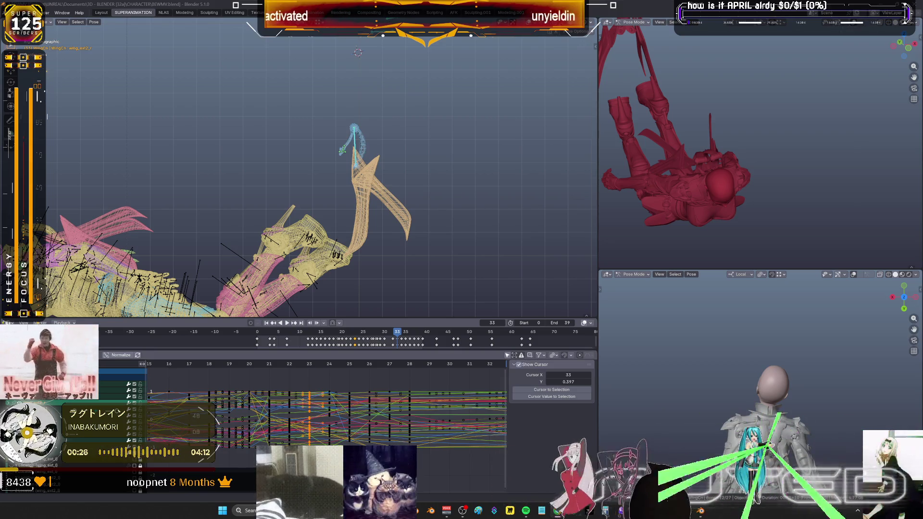
key(space)
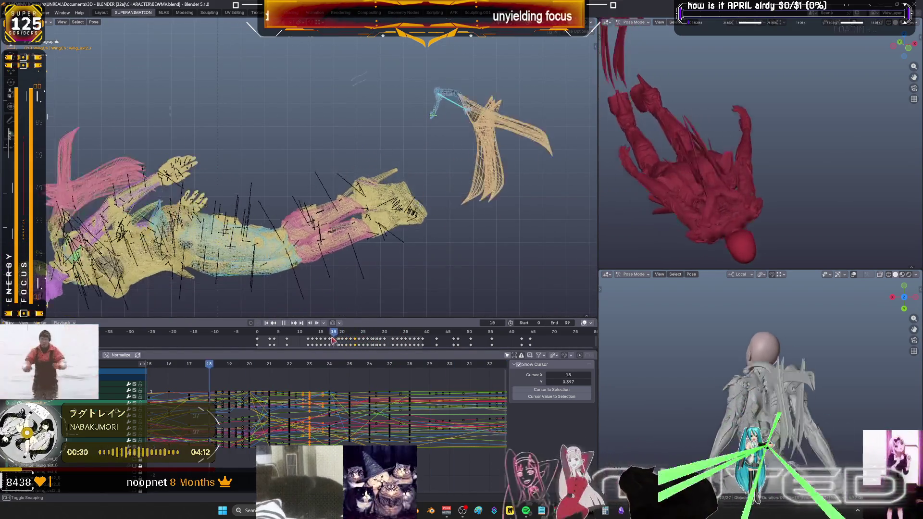
mouse_move(379, 339)
mouse_down()
mouse_move(282, 341)
mouse_move(317, 355)
mouse_up()
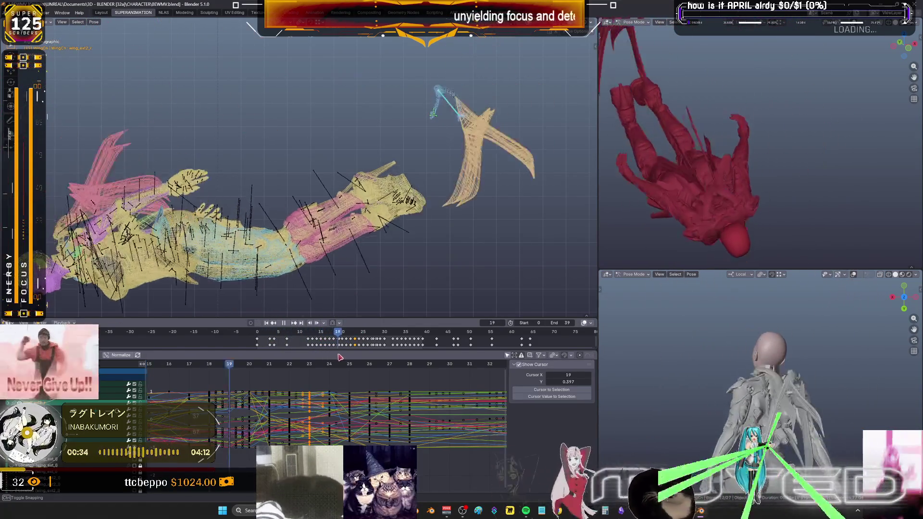
drag(323, 352, 371, 370)
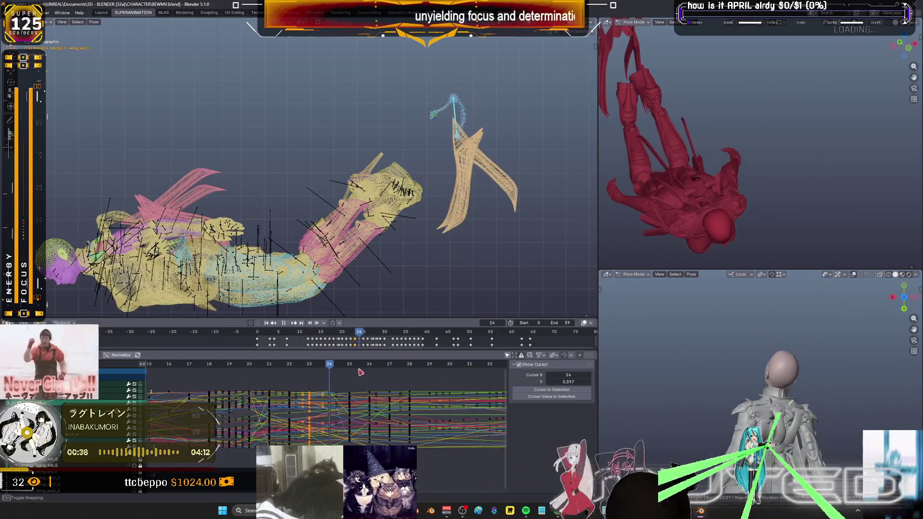
mouse_move(370, 369)
mouse_down()
mouse_move(382, 377)
mouse_move(363, 385)
mouse_up()
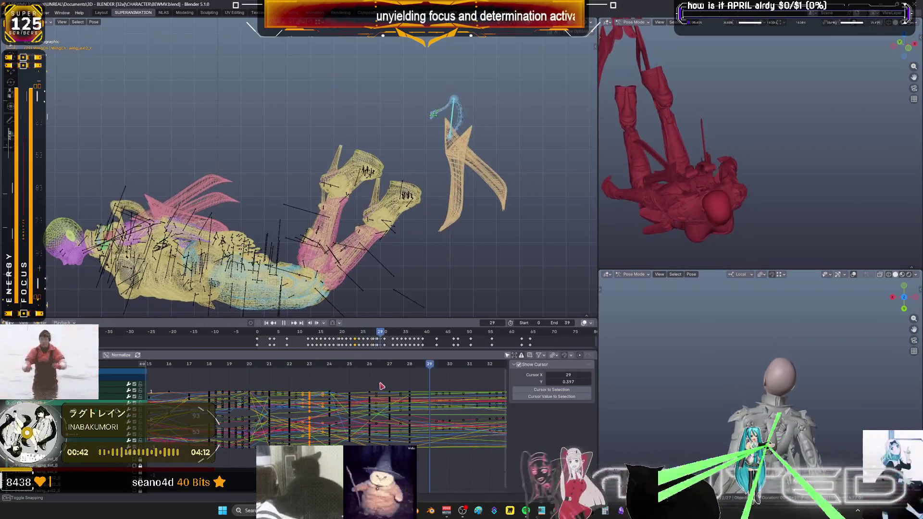
drag(363, 384, 334, 362)
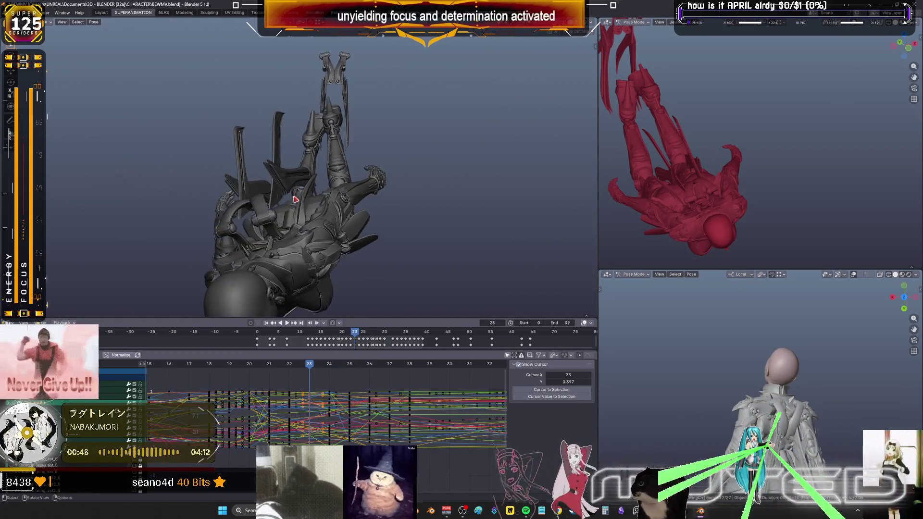
Give the wing bones breakdown poses on frames 22 and 23 and key their rotation
mouse_move(298, 190)
middle_down()
mouse_move(266, 224)
mouse_move(390, 181)
mouse_move(371, 174)
middle_up()
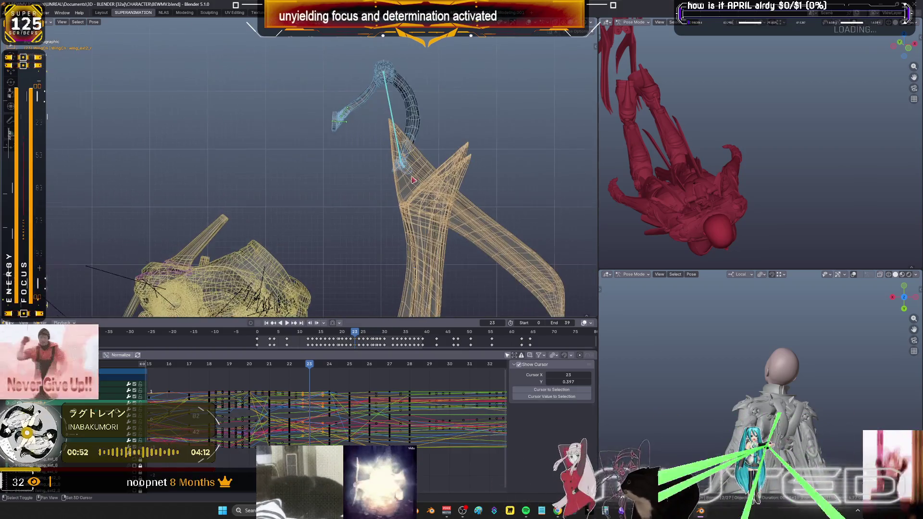
middle_drag(371, 174, 301, 368)
mouse_move(302, 369)
mouse_down()
mouse_move(251, 364)
mouse_move(271, 375)
mouse_up()
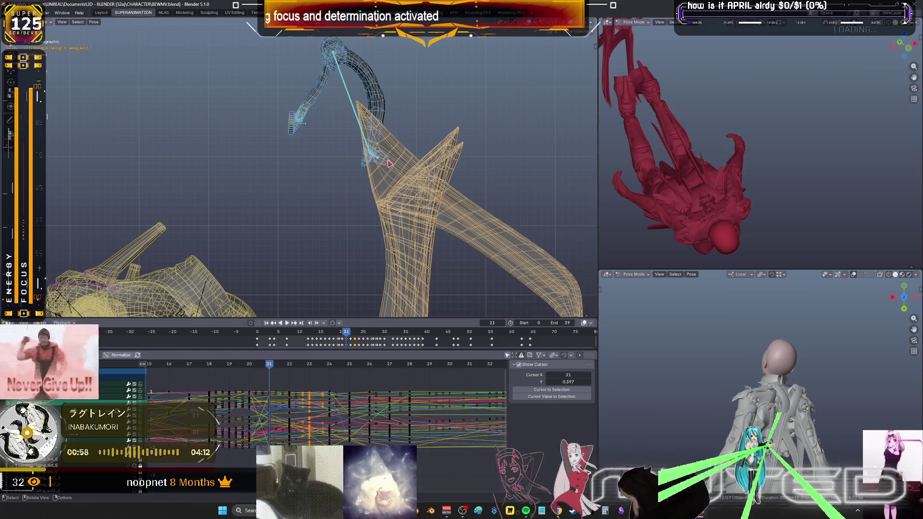
key(shift+e)
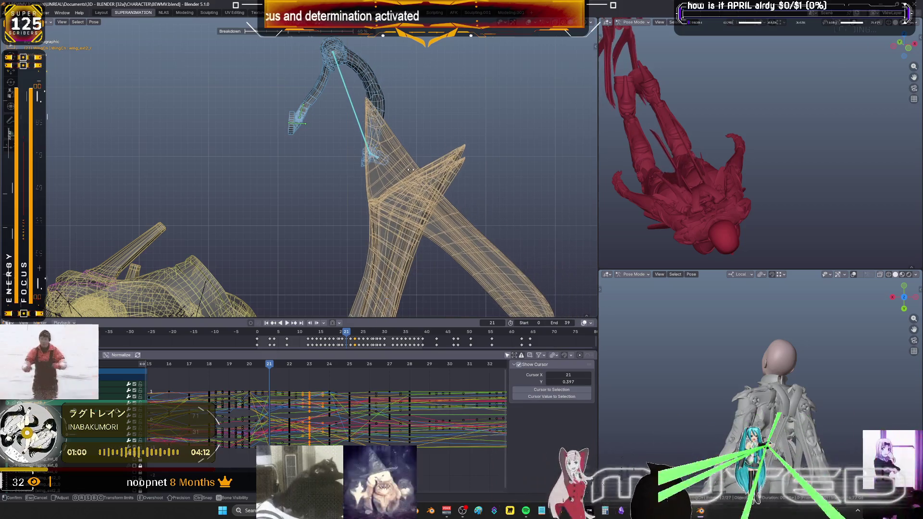
right_click(412, 173)
key(Escape)
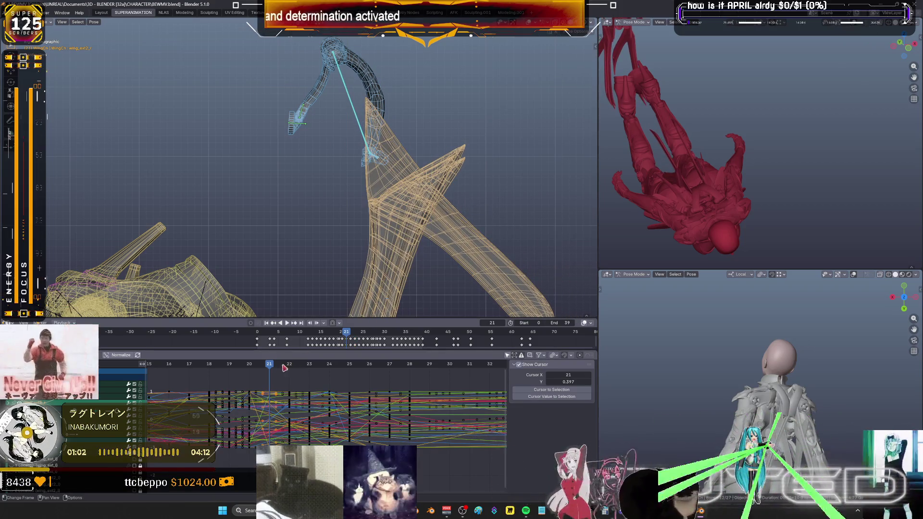
key(Right)
key(shift+e)
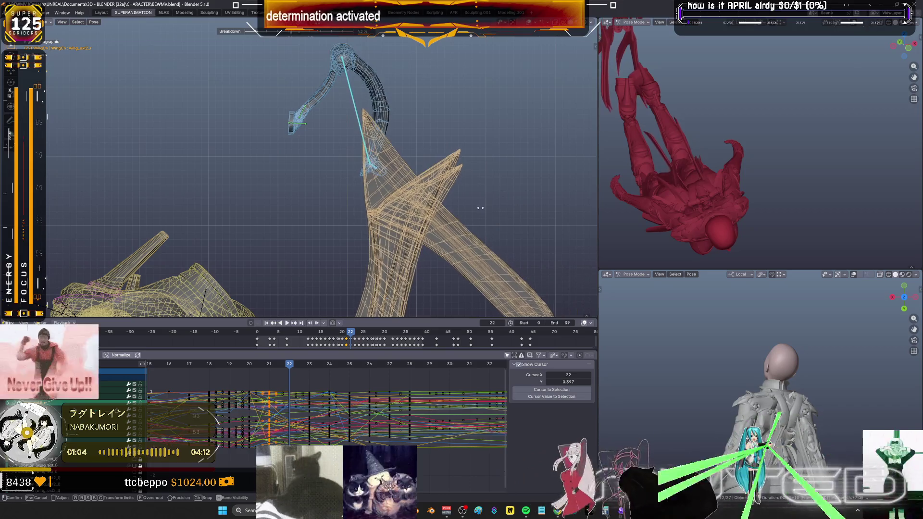
right_click(482, 211)
key(Escape)
key(Right)
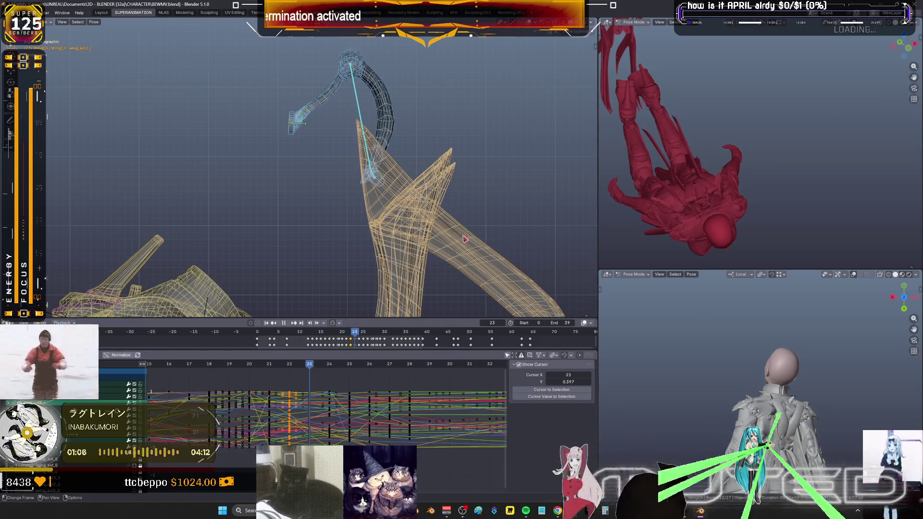
click(525, 198)
key(k)
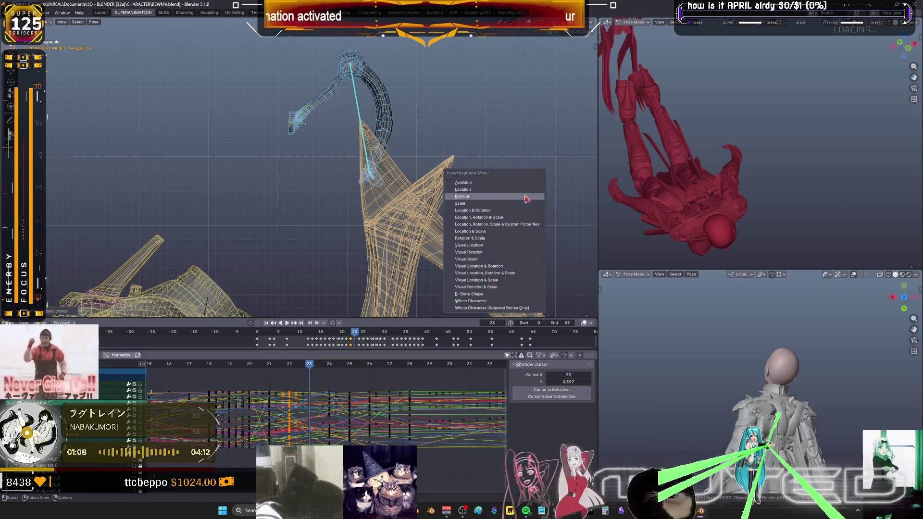
click(525, 197)
Add breakdown poses with rotation keys for the wings on frames 24 and 25
key(Right)
key(shift+e)
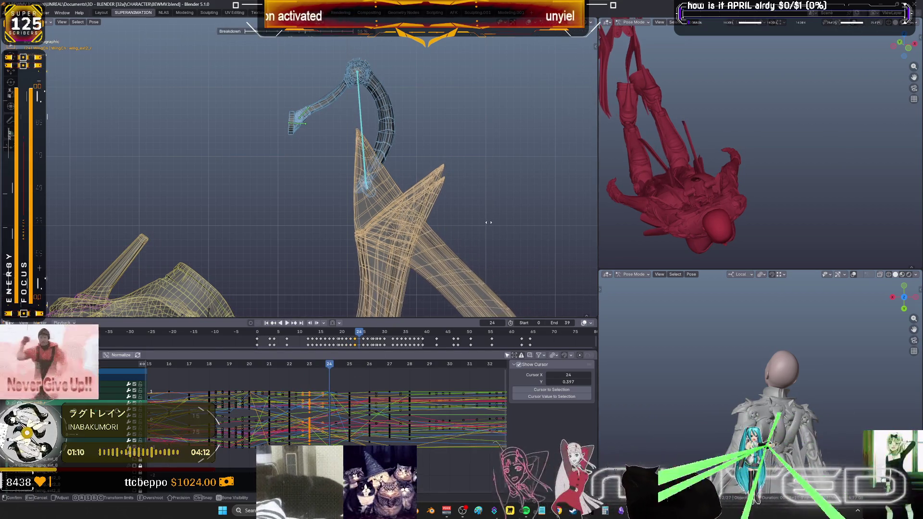
click(481, 231)
key(k)
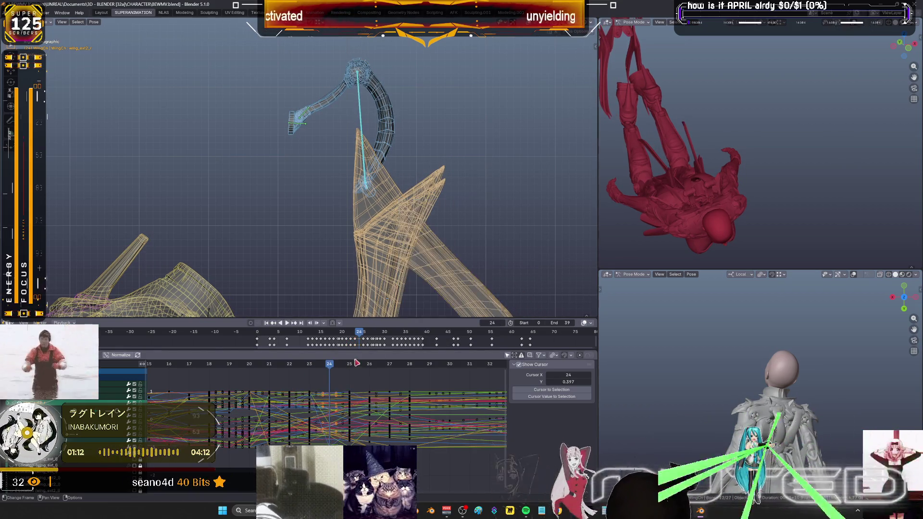
key(Right)
key(shift+e)
click(488, 229)
key(k)
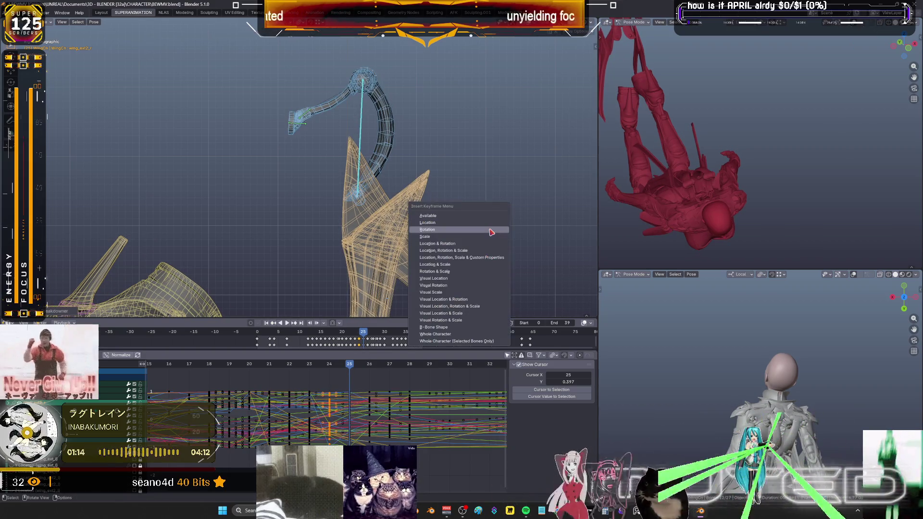
key(Escape)
Preview the wing motion, then inspect an isolated wing bone's curves maximized and restore the layout
middle_drag(283, 228, 349, 176)
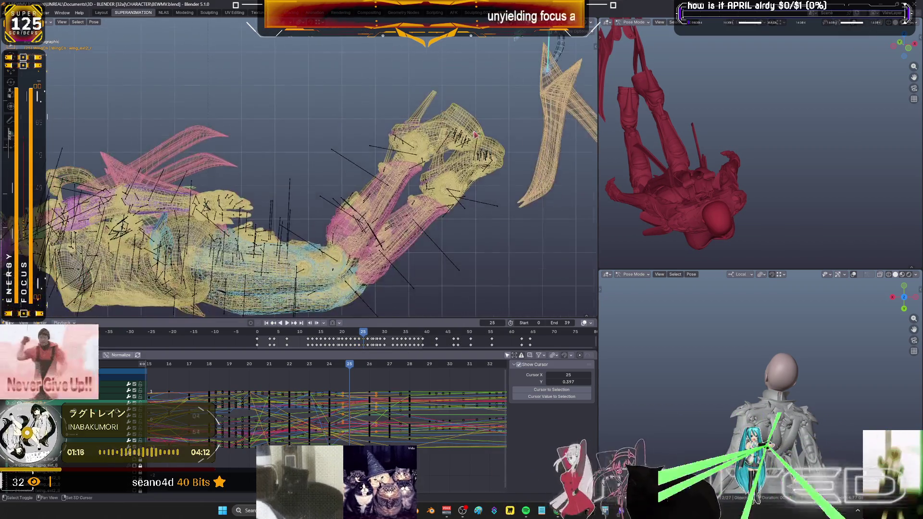
key(Left)
key(Left)
key(Left)
key(space)
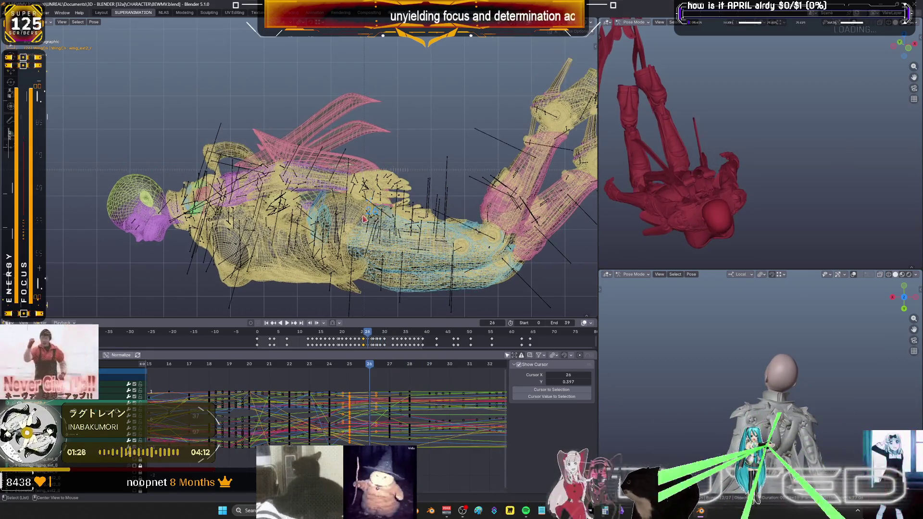
key(KP_Divide)
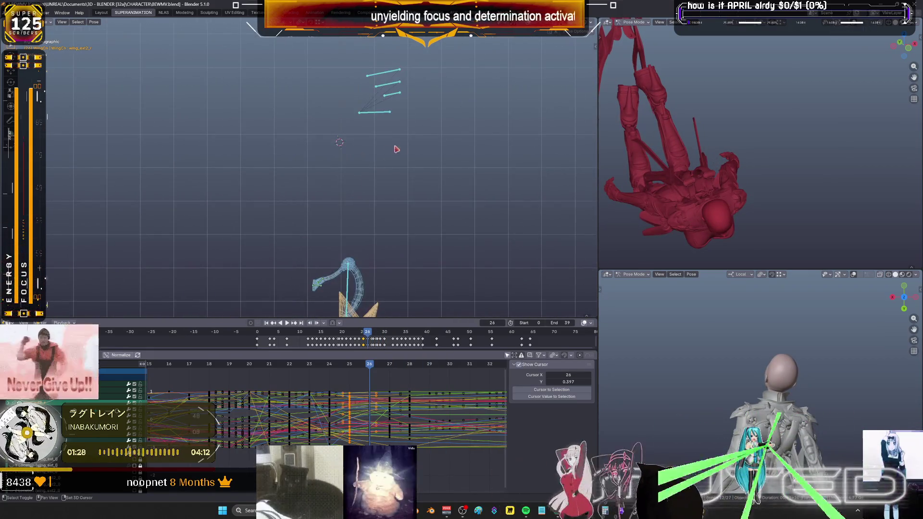
drag(338, 111, 337, 105)
key(ctrl+space)
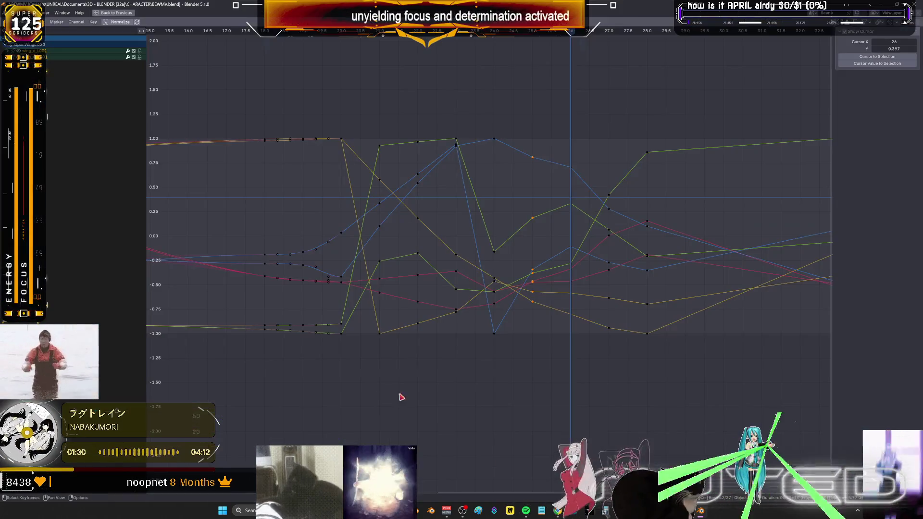
key(Home)
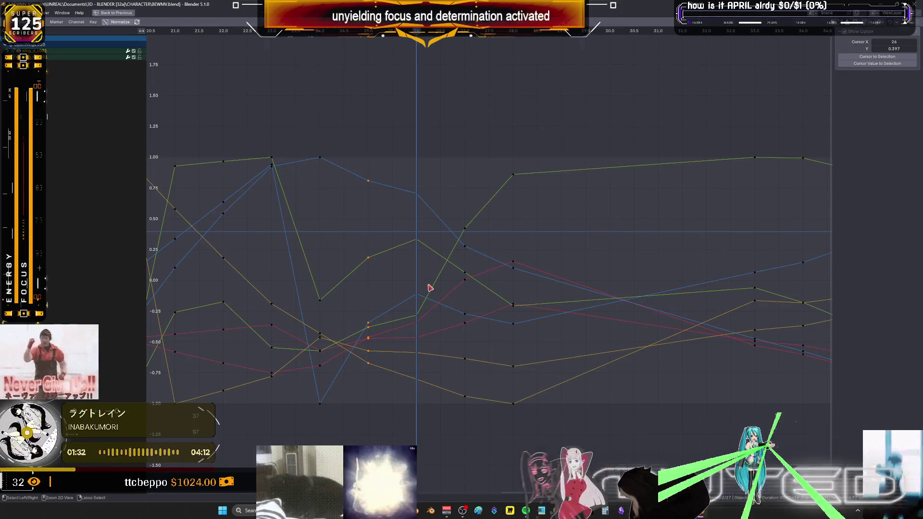
key(ctrl+space)
key(KP_Divide)
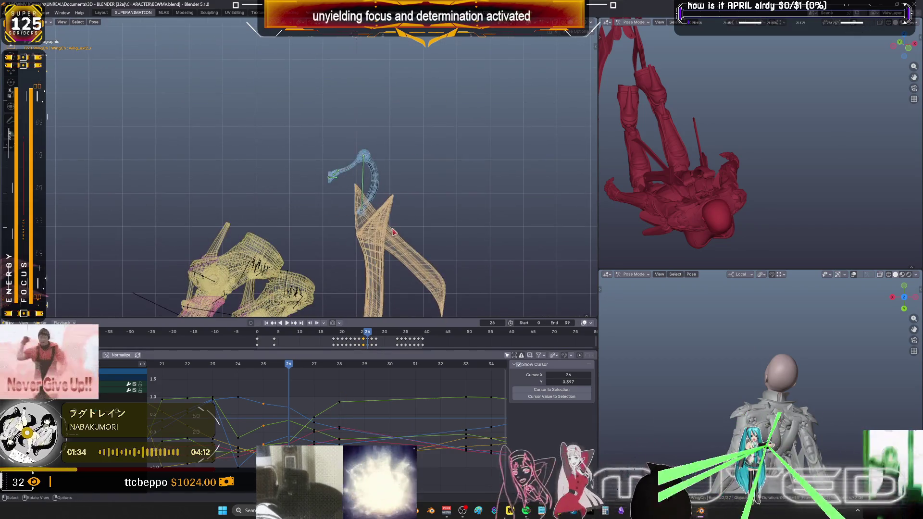
Blend a breakdown pose, rotate the wing bone further, and key its rotation on frame 26
key(shift+e)
click(475, 221)
key(k)
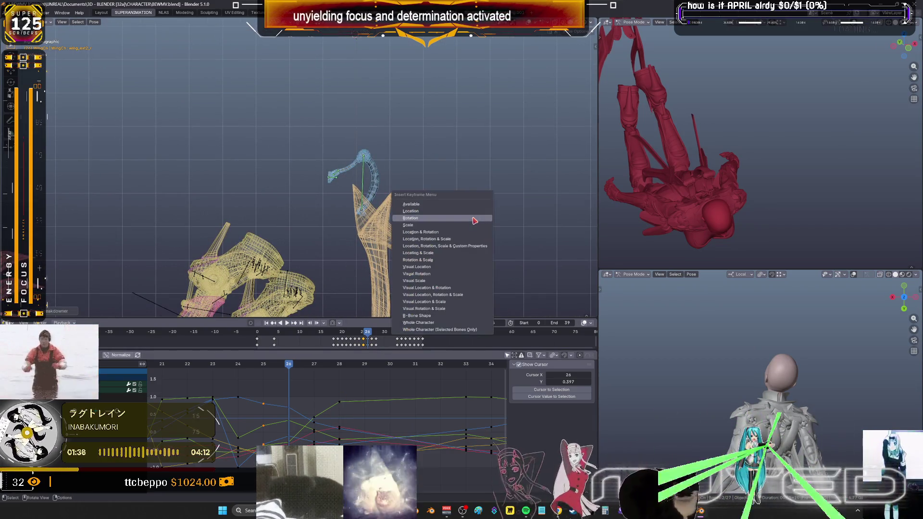
key(r)
click(442, 218)
key(k)
key(Return)
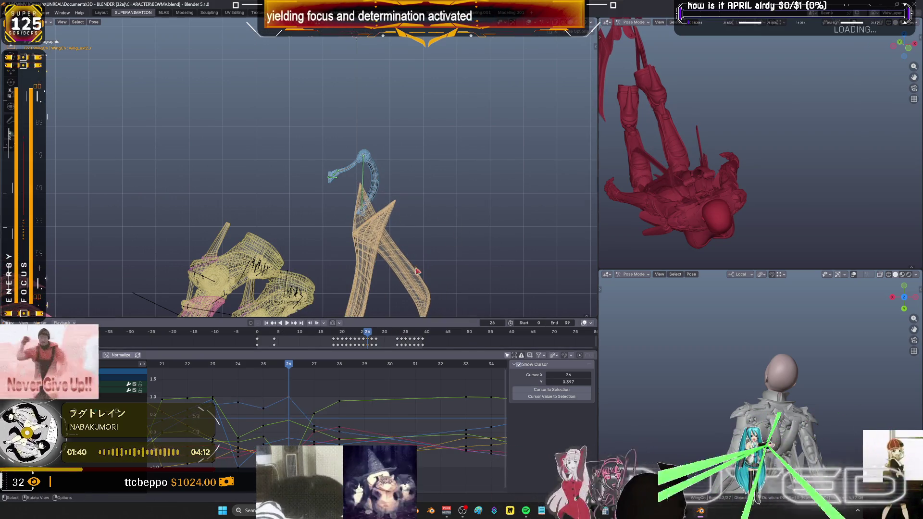
key(r)
click(523, 232)
key(k)
key(Return)
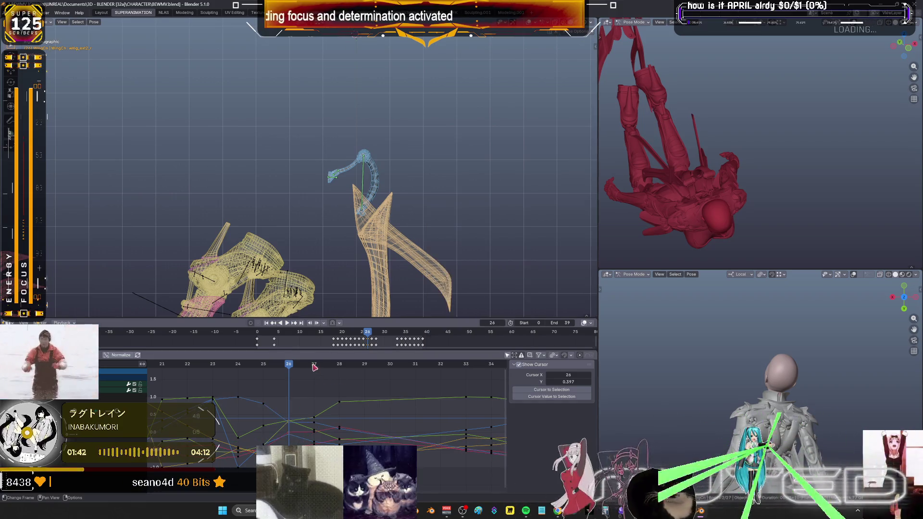
Add breakdown poses with rotation keys on frames 27 and 28
click(314, 364)
key(shift+e)
click(494, 241)
key(k)
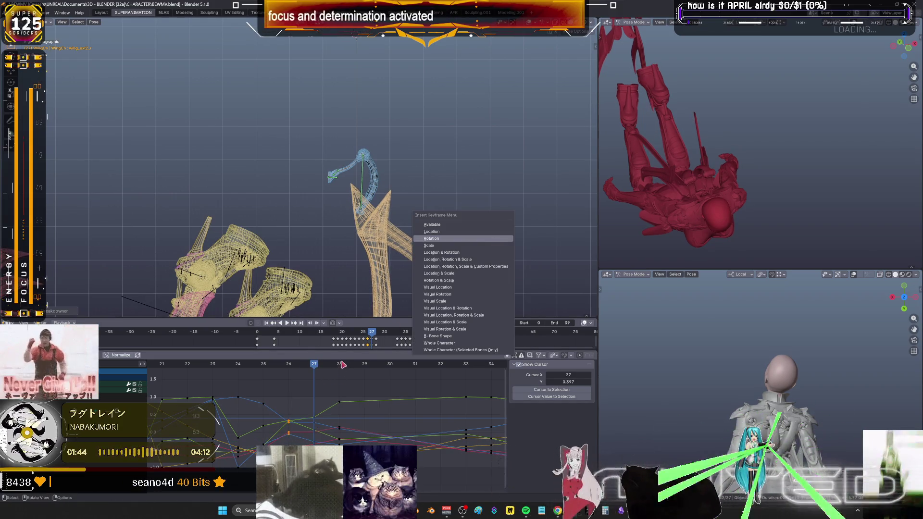
key(Return)
key(Right)
key(shift+e)
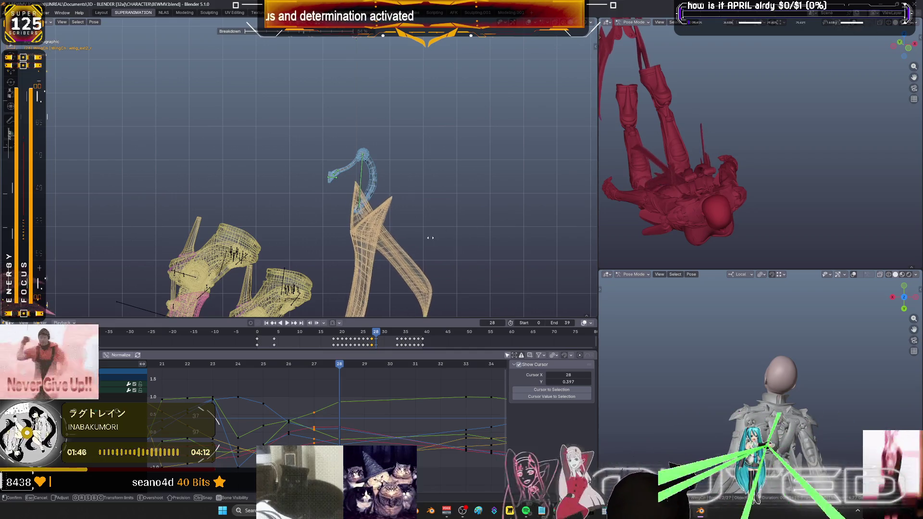
click(430, 240)
key(k)
key(Return)
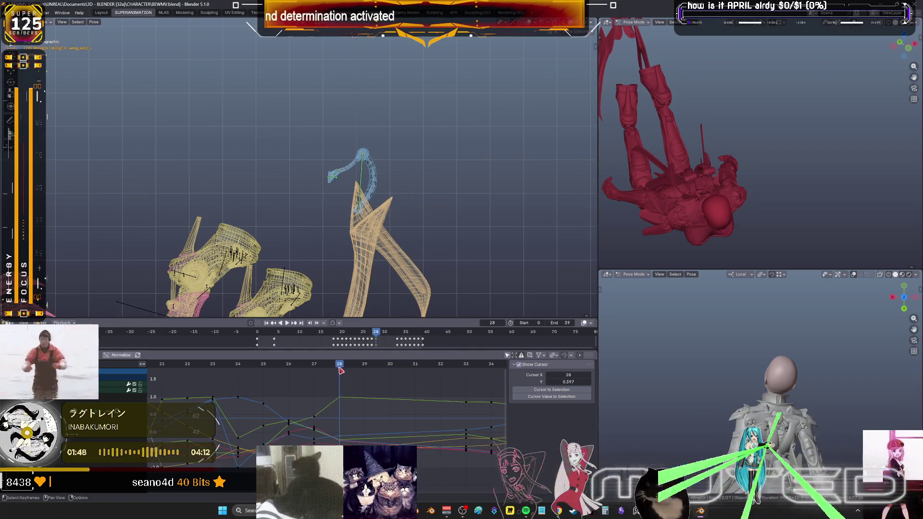
Play back the dive from frame 25 to preview the wing motion
key(space)
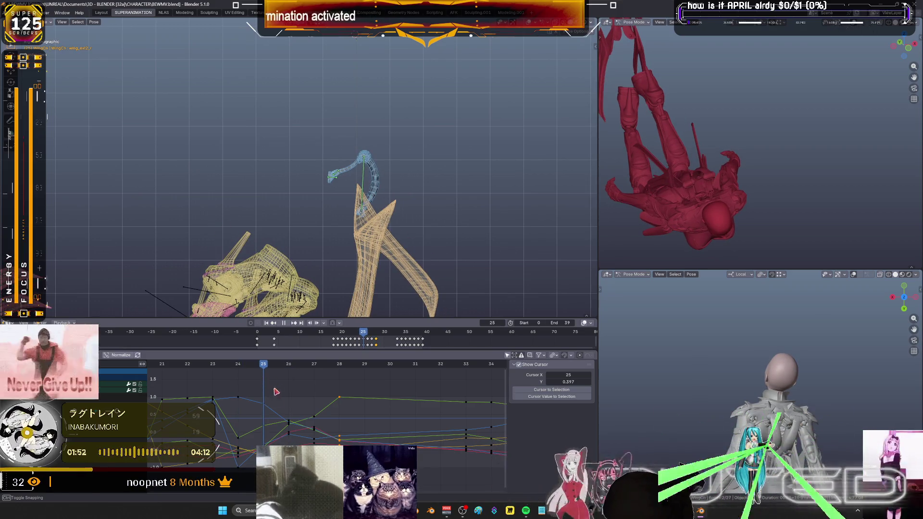
drag(288, 378, 266, 383)
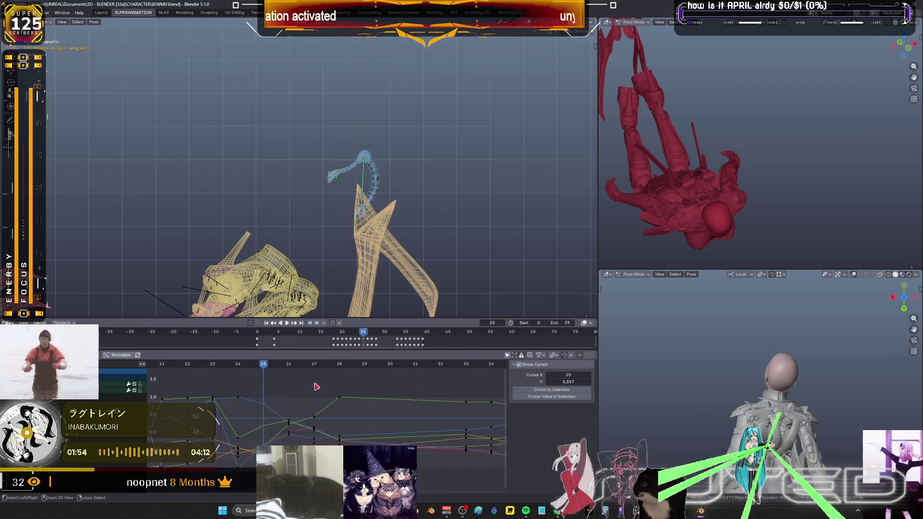
key(space)
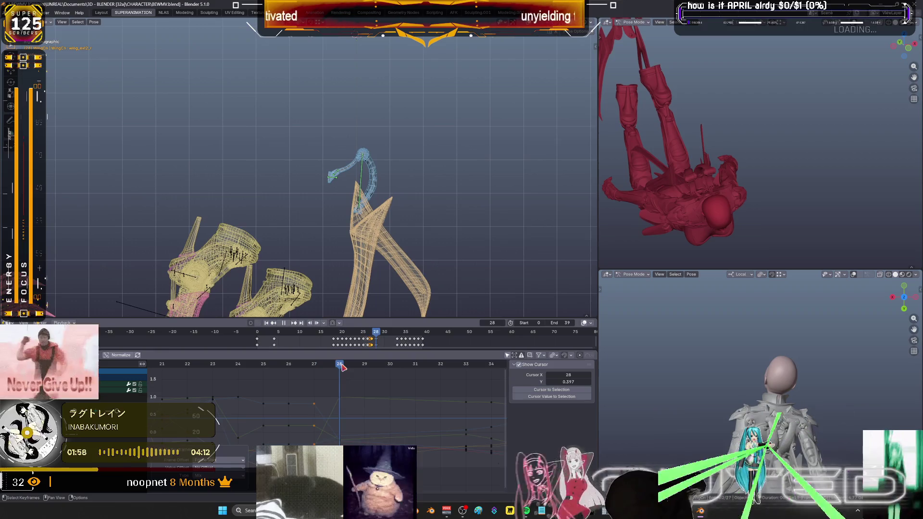
key(space)
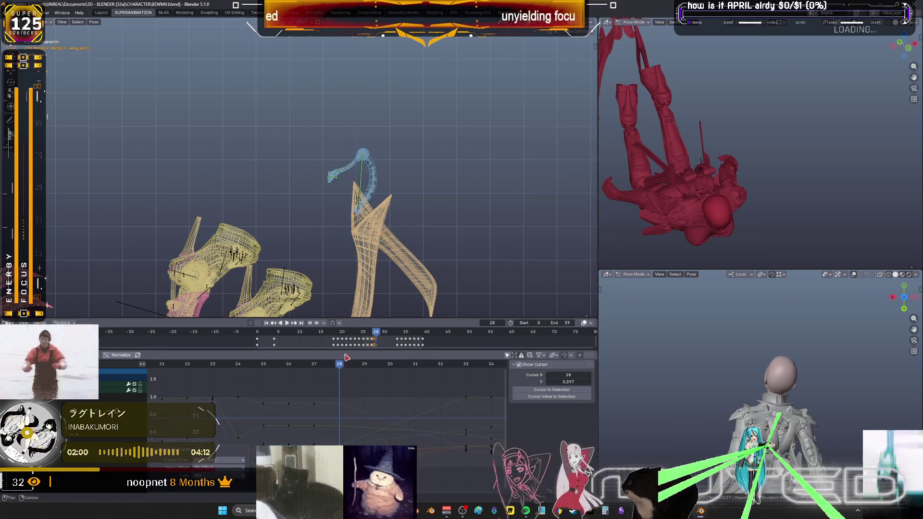
key(space)
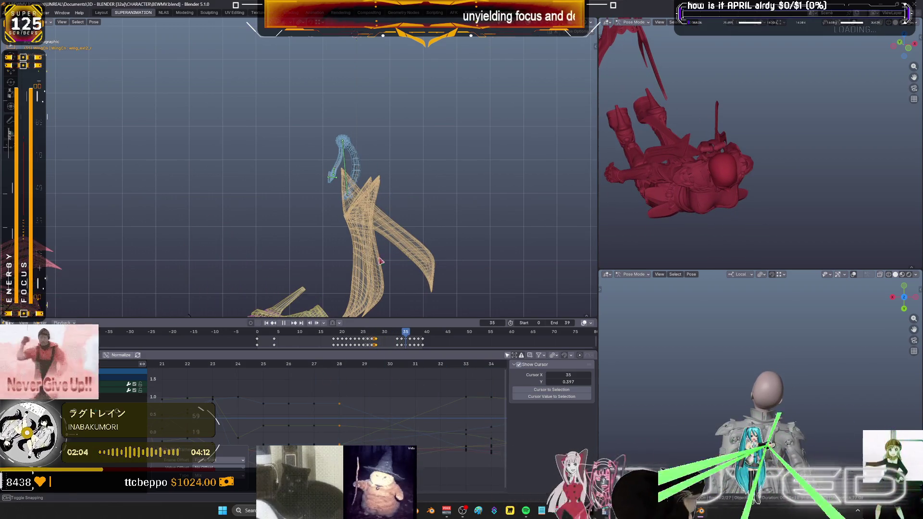
Tweak the wing bone's rotation, check the pose from perspective angles, and save BEWMV.blend
key(space)
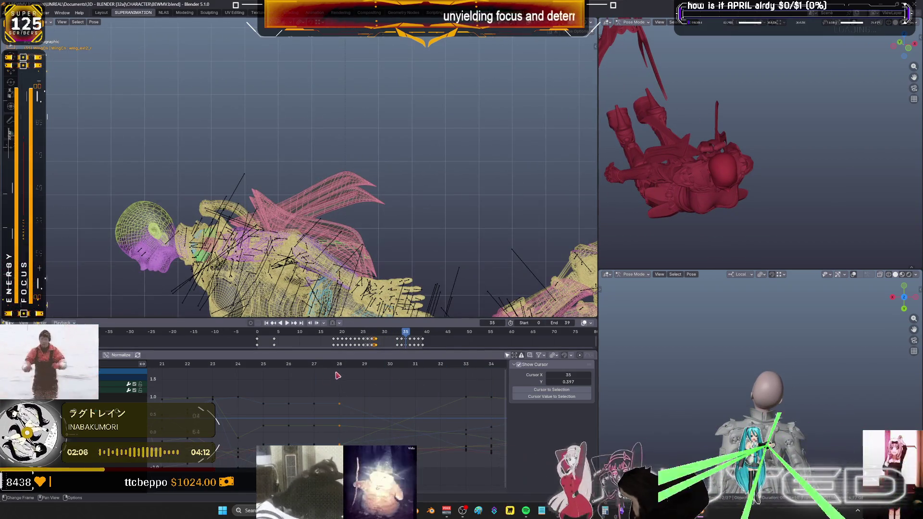
key(r)
click(490, 179)
middle_drag(490, 180, 335, 213)
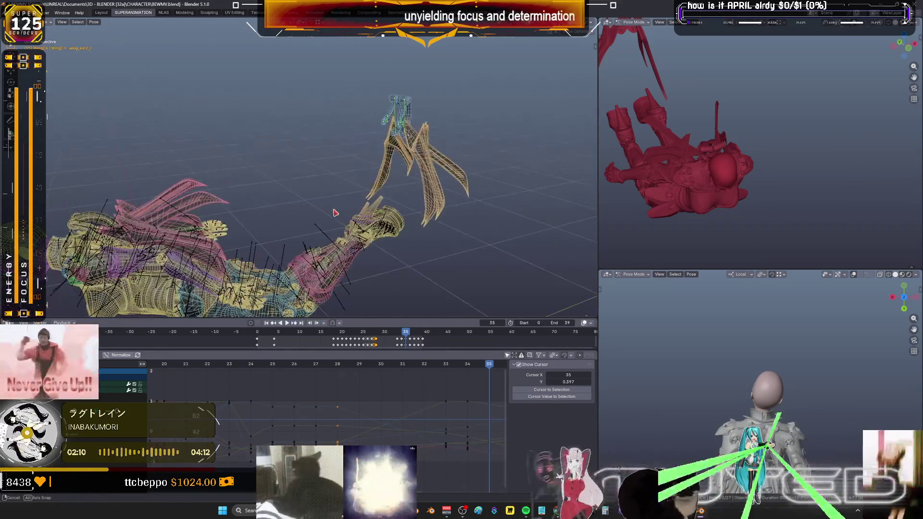
middle_drag(335, 213, 375, 200)
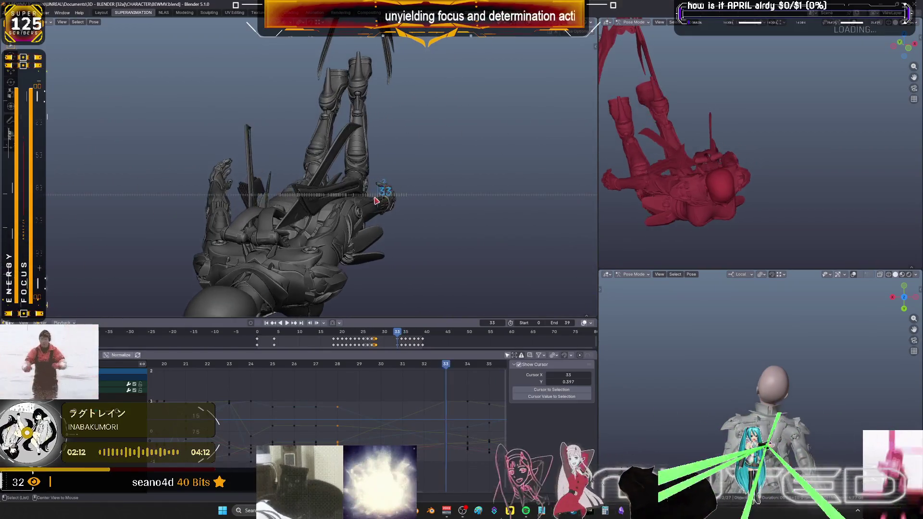
mouse_move(386, 195)
mouse_down()
mouse_move(363, 200)
mouse_move(384, 204)
mouse_move(374, 209)
mouse_up()
key(ctrl+s)
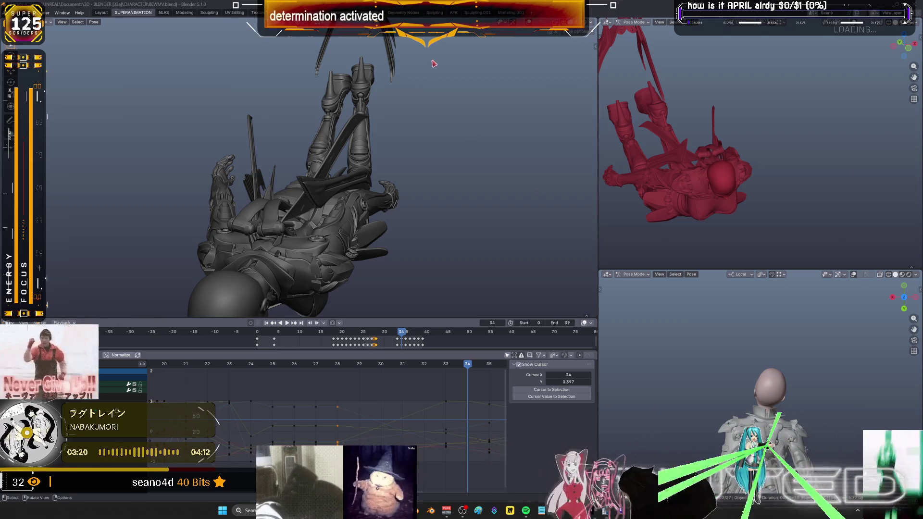
Scrub back through the dive from frame 33 and view the horizontal character in wireframe
click(453, 366)
mouse_move(453, 366)
mouse_down()
mouse_move(268, 390)
mouse_move(182, 382)
mouse_move(250, 380)
mouse_up()
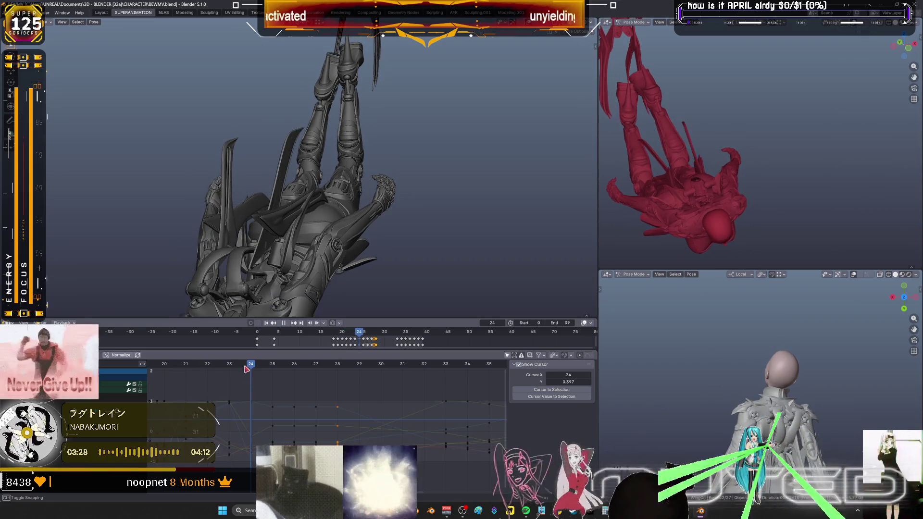
mouse_move(375, 187)
middle_down()
mouse_move(276, 239)
mouse_move(484, 163)
mouse_move(534, 216)
middle_up()
key(shift+z)
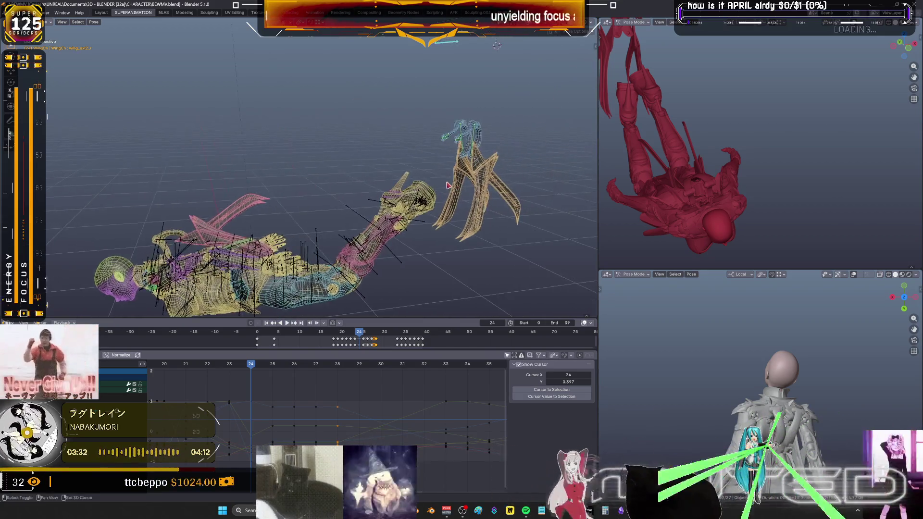
Key the wing bones' rotation, then blend a breakdown pose on frame 26 after comparing neighbours
drag(555, 241, 369, 62)
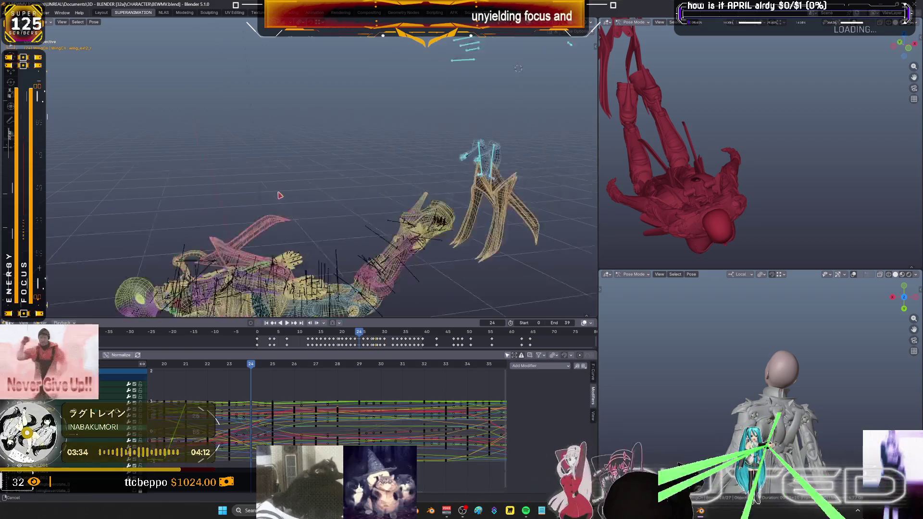
scroll(378, 176, up, 5)
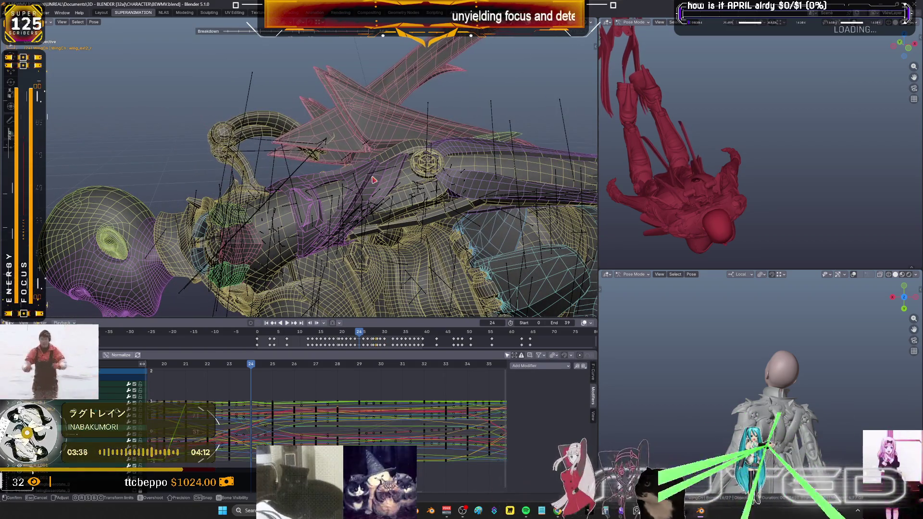
key(k)
click(311, 176)
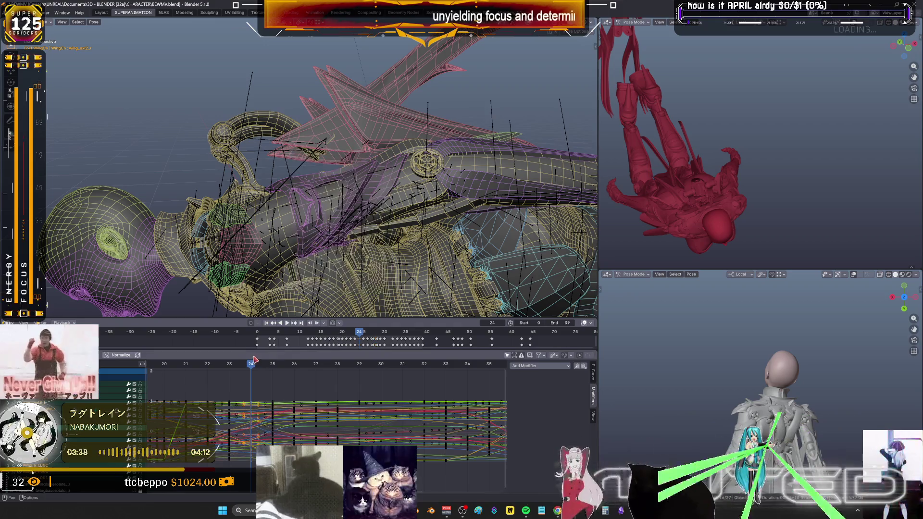
mouse_move(250, 367)
mouse_down()
mouse_move(214, 370)
mouse_move(290, 375)
mouse_up()
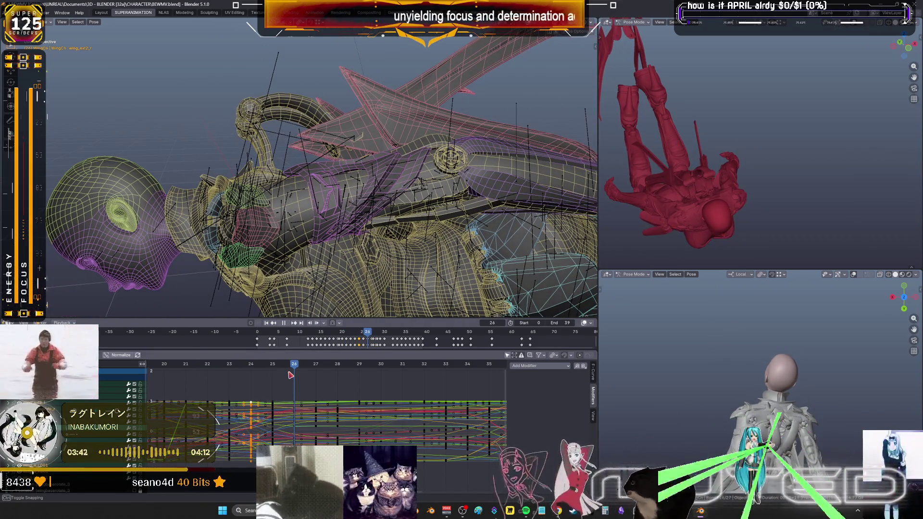
key(Left)
key(Right)
scroll(444, 192, up, 3)
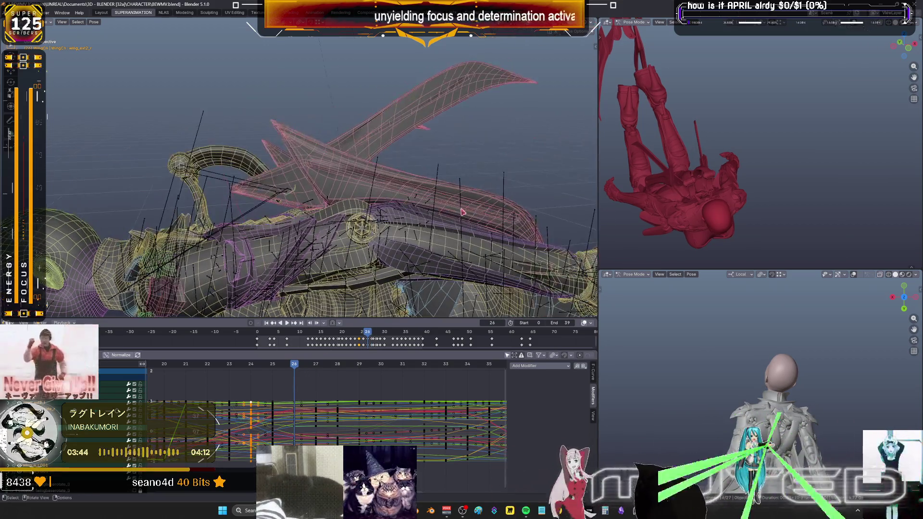
key(shift+e)
click(346, 189)
right_click(346, 189)
click(353, 197)
Key the rotation on frame 28, scrub forward to frame 37, and show the character solid
mouse_move(302, 367)
mouse_down()
mouse_move(340, 371)
mouse_move(318, 372)
mouse_up()
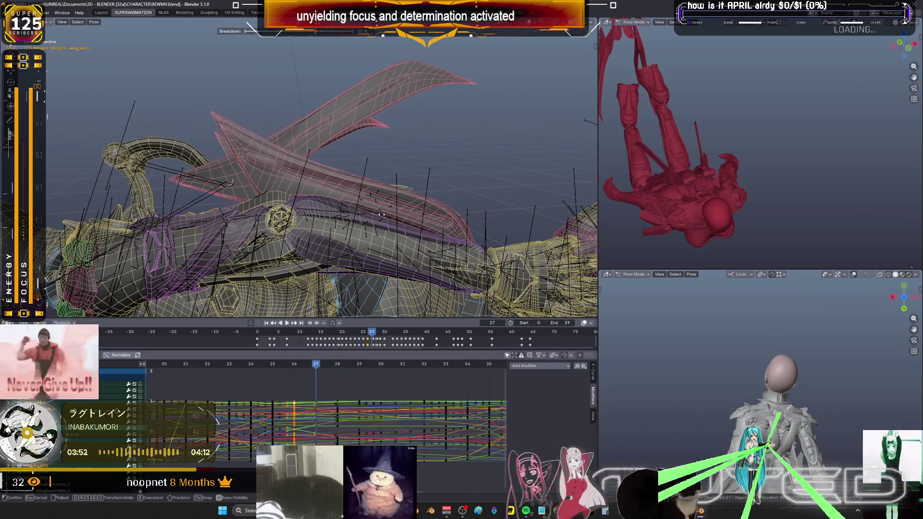
key(k)
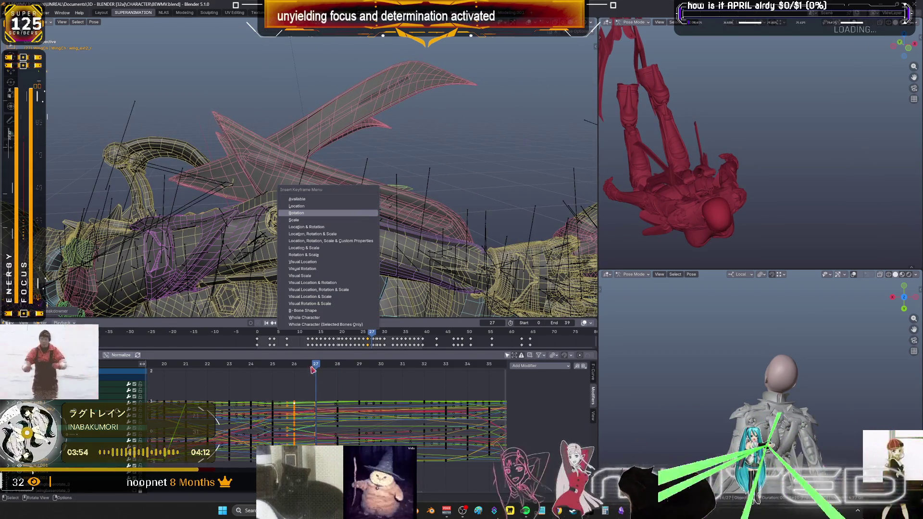
click(360, 215)
drag(294, 365, 285, 365)
drag(314, 363, 418, 360)
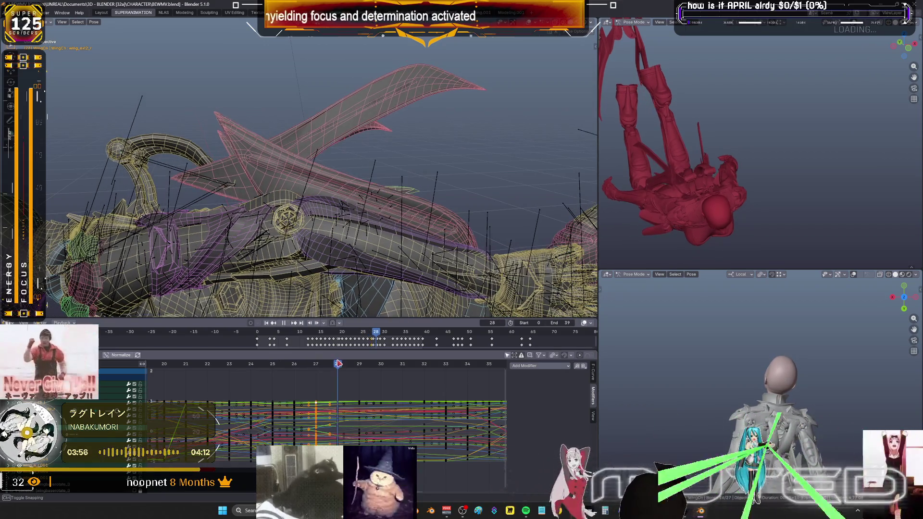
key(Right)
key(Right)
scroll(452, 403, down, 1)
middle_drag(452, 403, 339, 374)
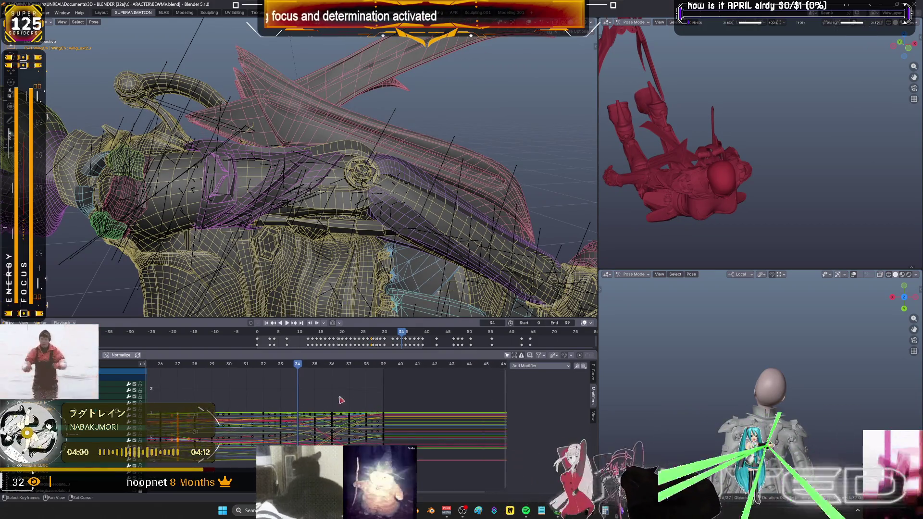
key(Right)
key(Right)
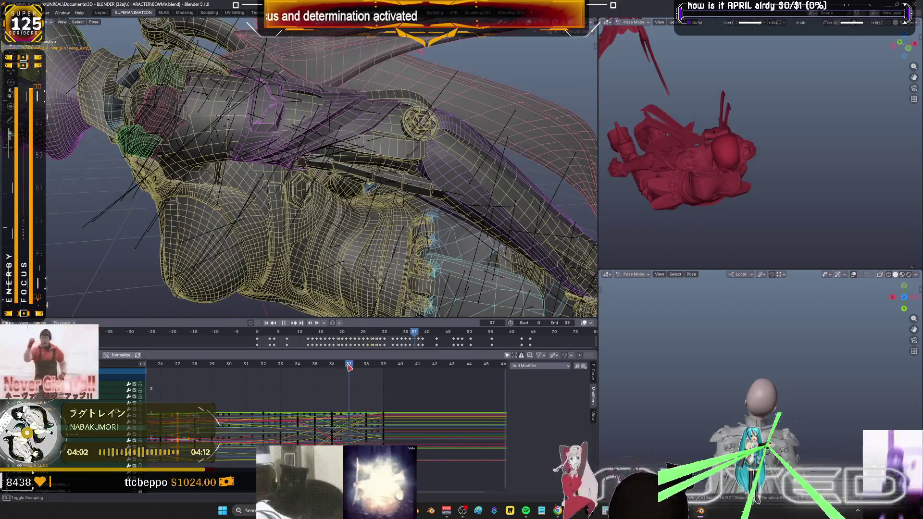
key(Right)
mouse_move(354, 187)
middle_down()
mouse_move(425, 195)
mouse_move(353, 230)
mouse_move(361, 187)
middle_up()
key(shift+z)
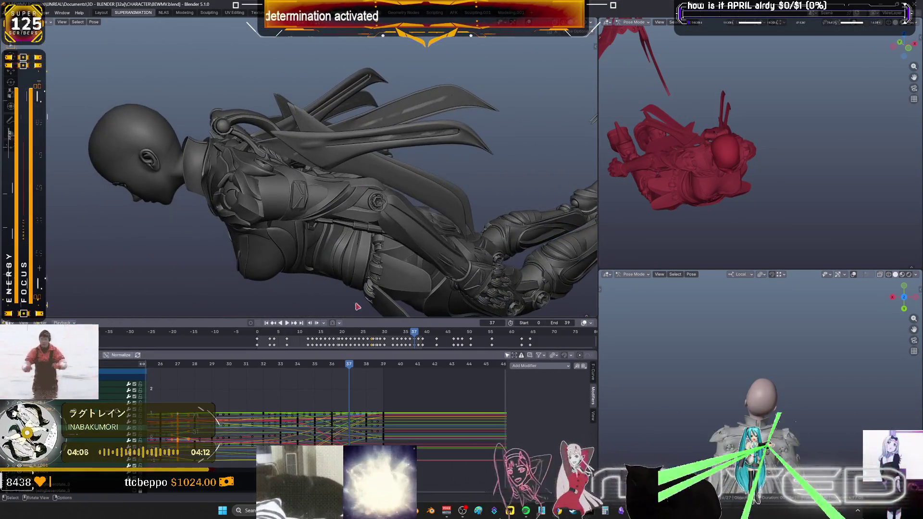
Check frames 38–39 and play the dive back from around frame 32
click(362, 364)
click(387, 365)
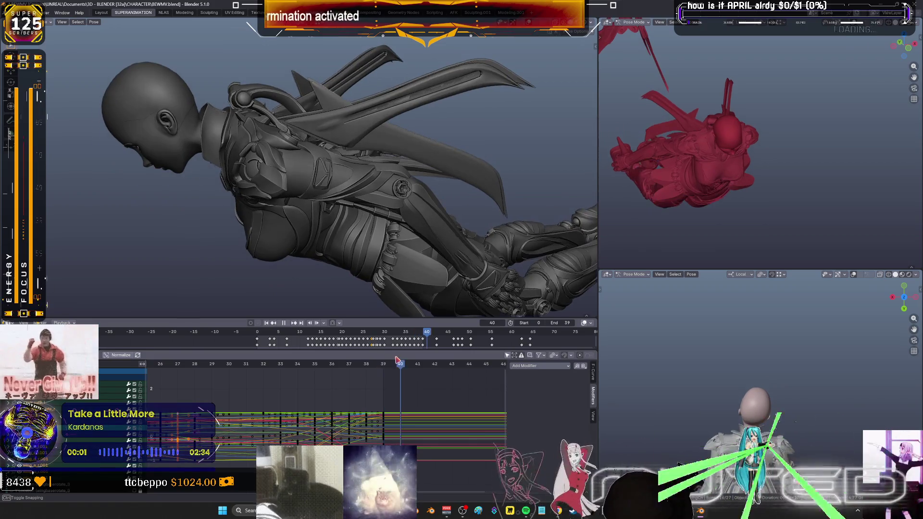
drag(387, 364, 271, 351)
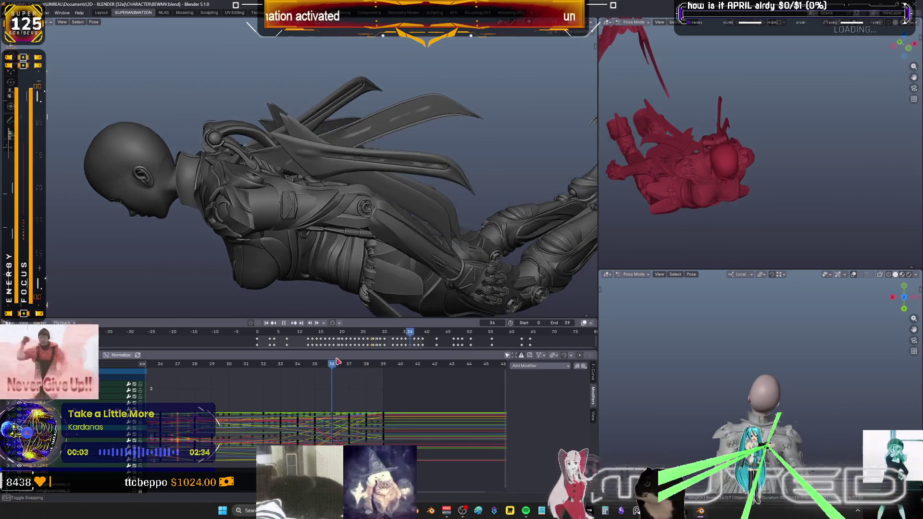
key(space)
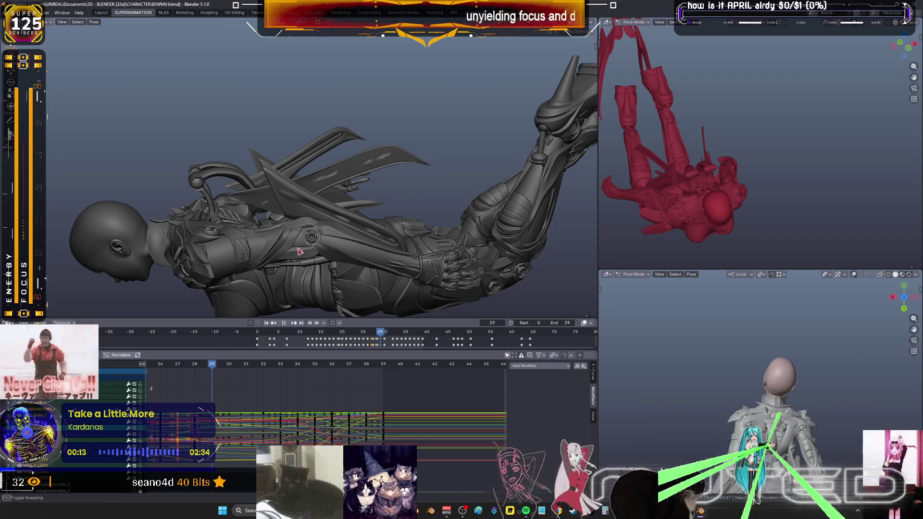
key(space)
Add a wing breakdown pose near frame 29, replay, and show the character as see-through wireframe
key(shift+e)
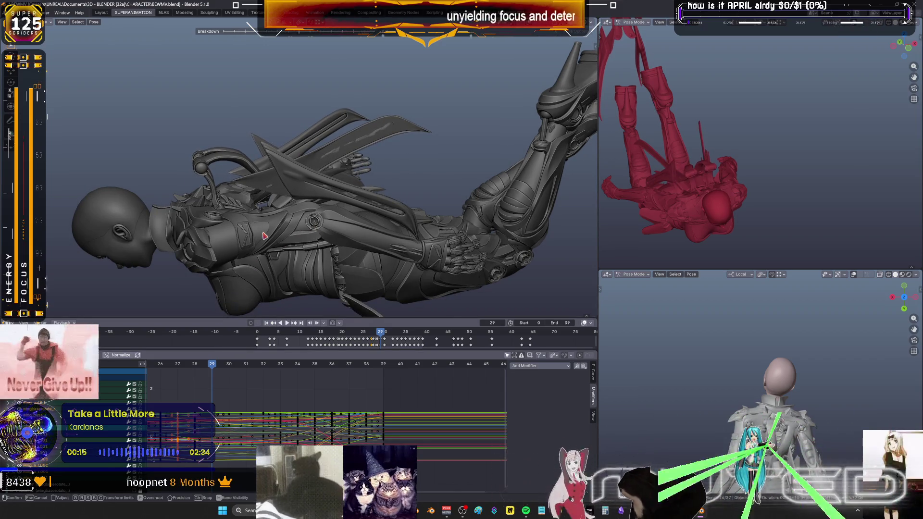
click(264, 235)
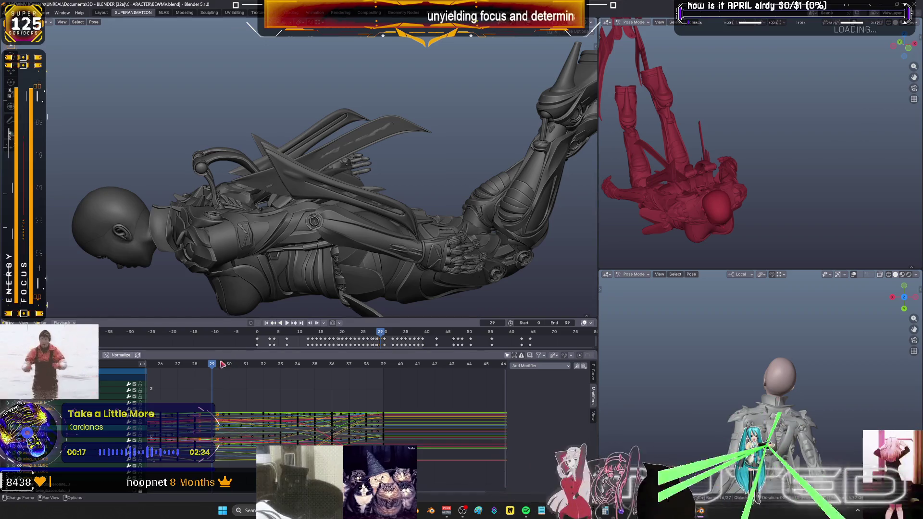
key(space)
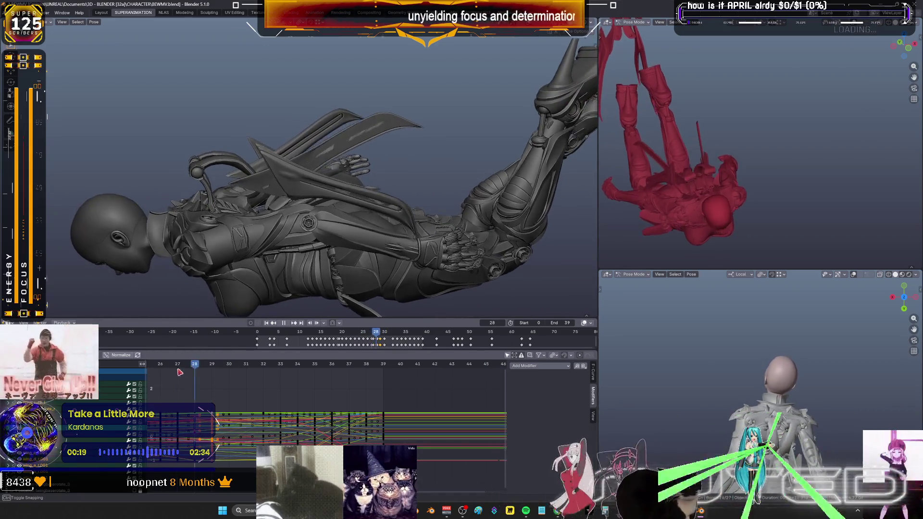
key(shift+z)
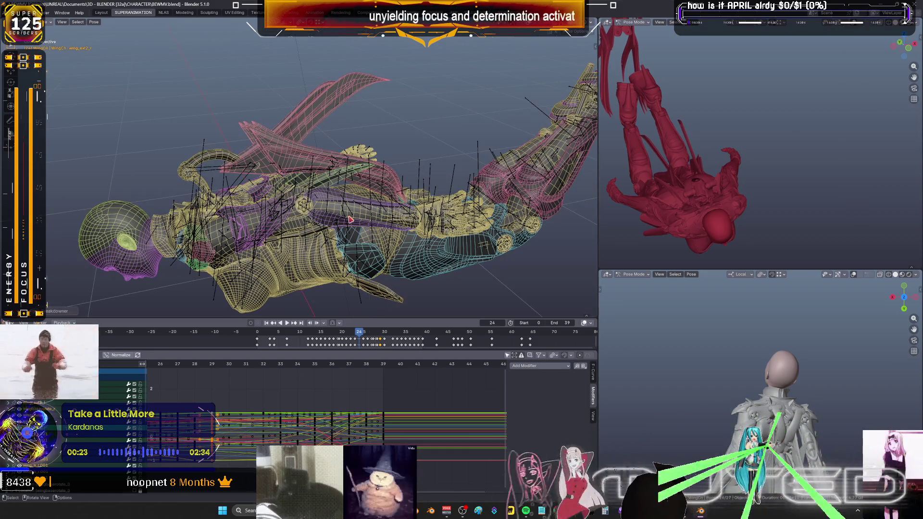
Key the wing pose on frame 25, a breakdown on frame 26, and the pose on frame 27
key(k)
middle_drag(223, 370, 299, 364)
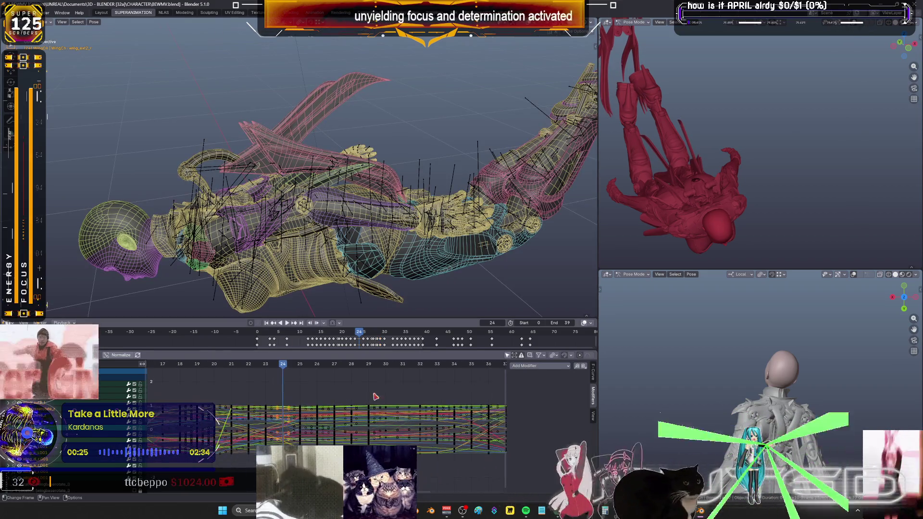
click(299, 363)
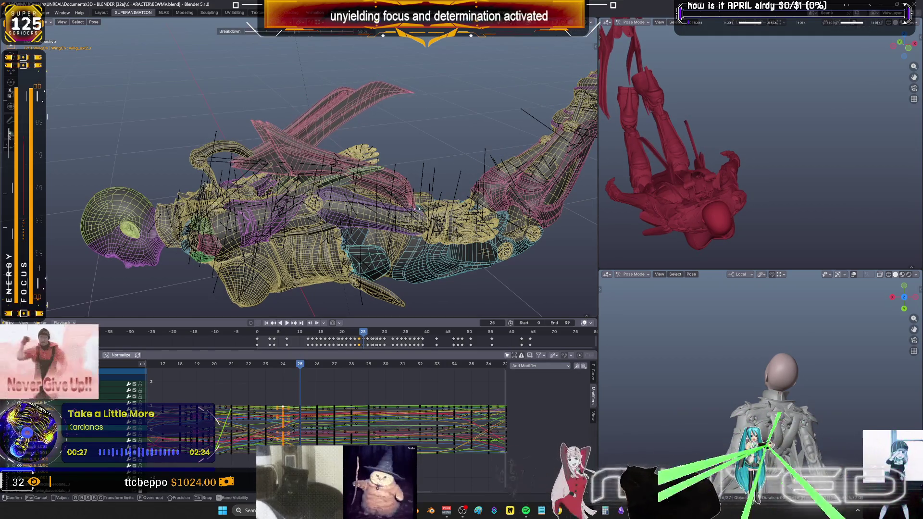
key(k)
click(317, 365)
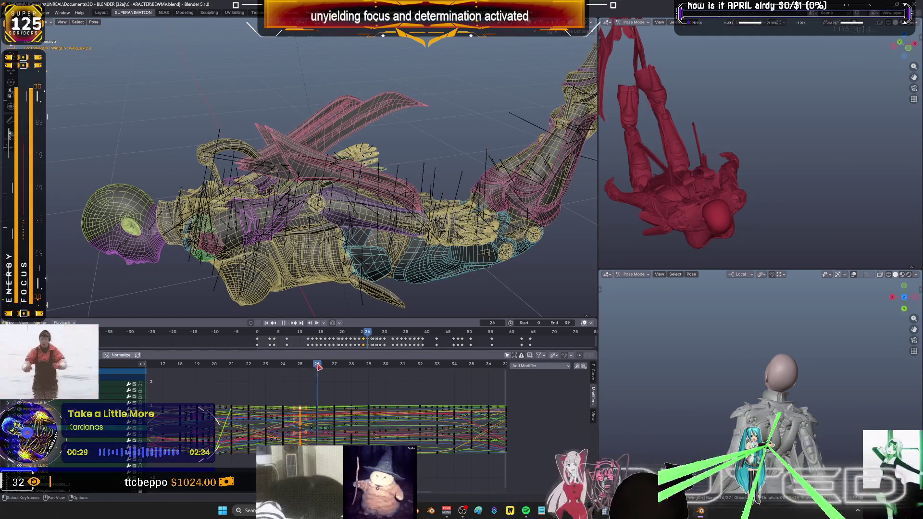
key(shift+e)
click(472, 218)
key(k)
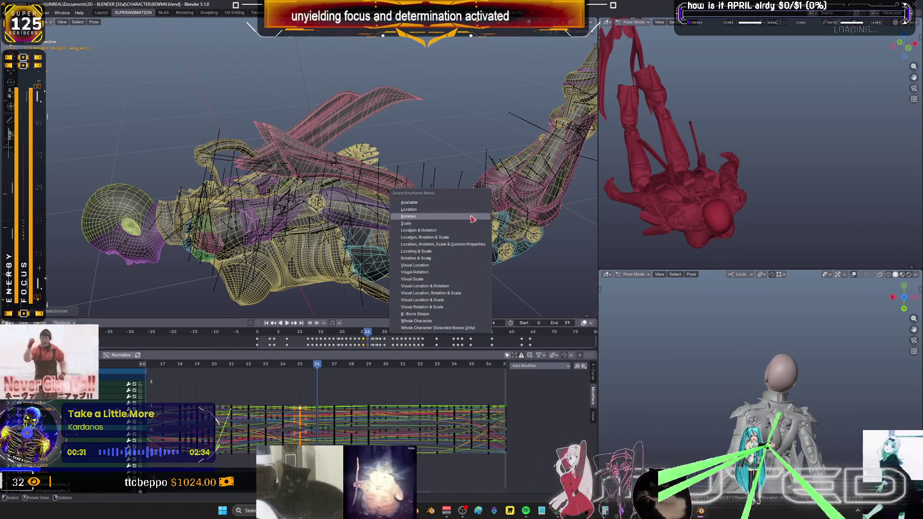
key(Right)
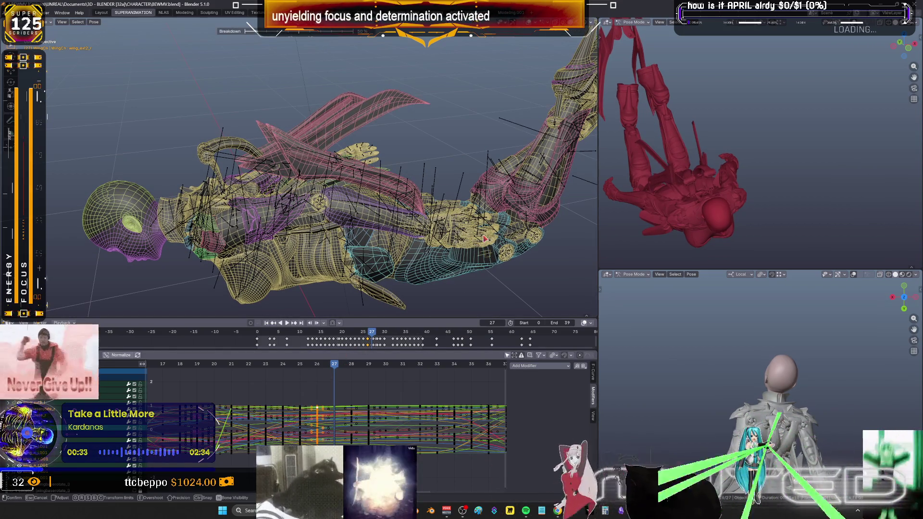
key(k)
key(Escape)
Play back and scrub frames 18–33, then fill the window with the graph editor
key(space)
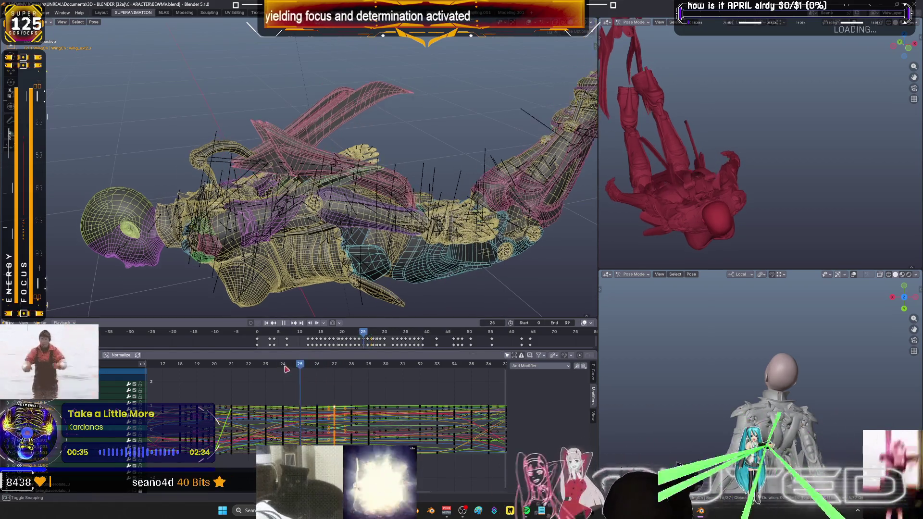
mouse_move(192, 368)
mouse_down()
mouse_move(451, 374)
mouse_move(344, 383)
mouse_up()
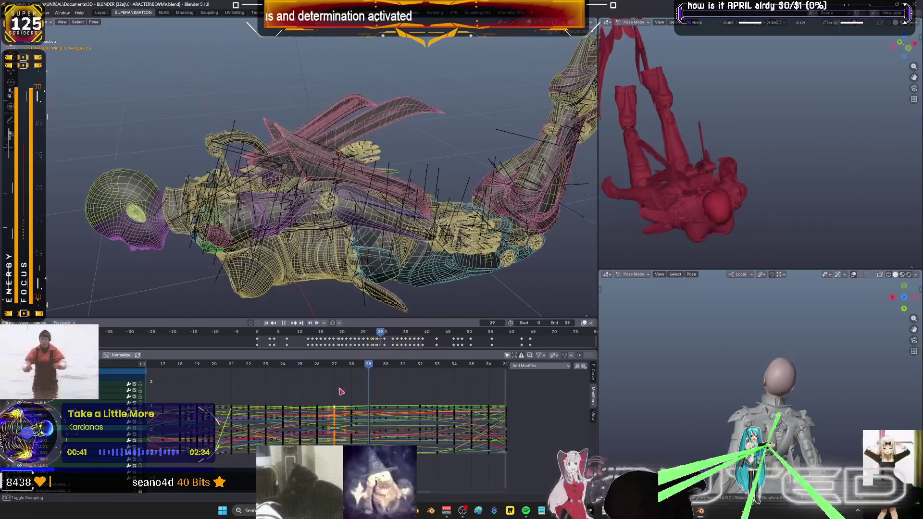
scroll(405, 428, down, 2)
key(ctrl+space)
scroll(596, 364, down, 3)
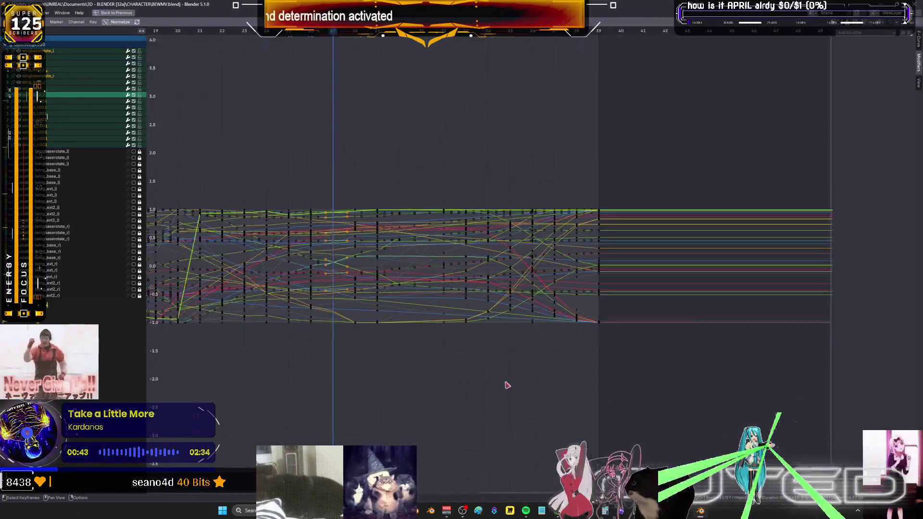
Briefly play the dive in the normal layout and return to the maximized graph editor
key(ctrl+space)
key(space)
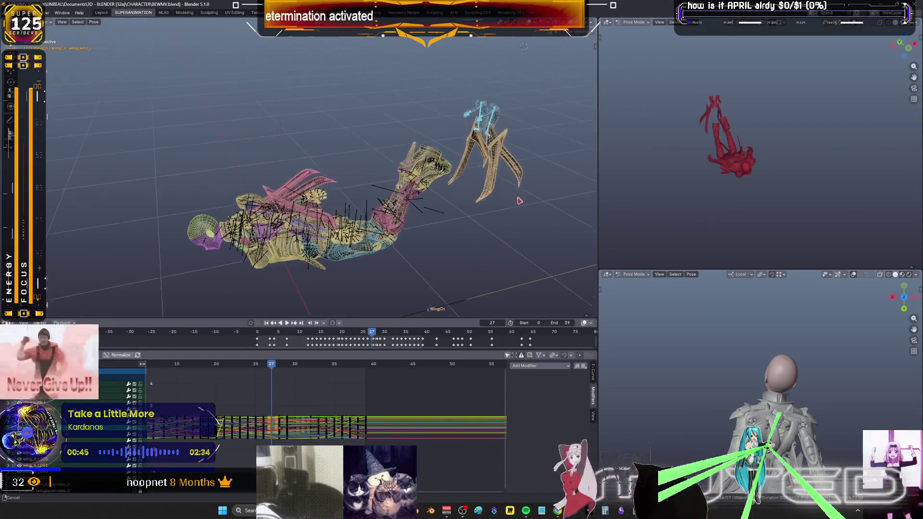
key(space)
key(ctrl+space)
Select all the action's keyframes, set them to Bézier interpolation, and restore the layout
drag(619, 350, 295, 196)
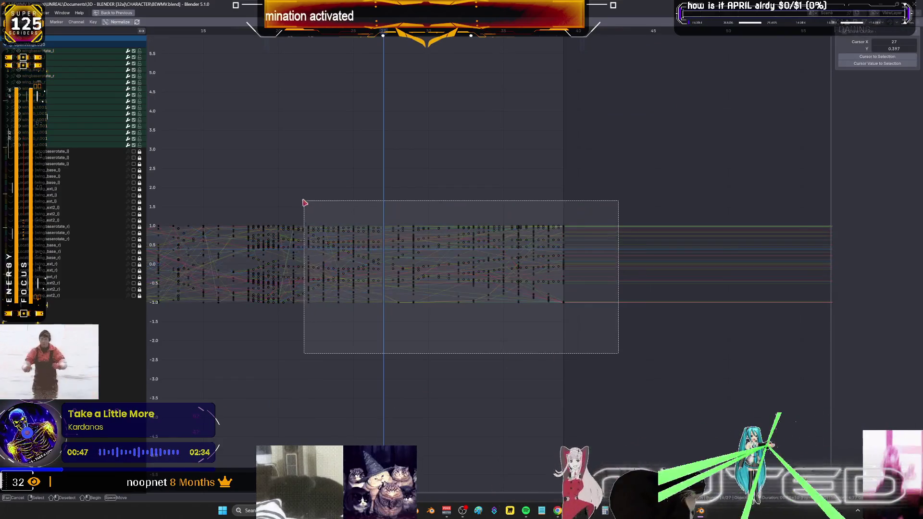
key(KP_Decimal)
right_click(429, 256)
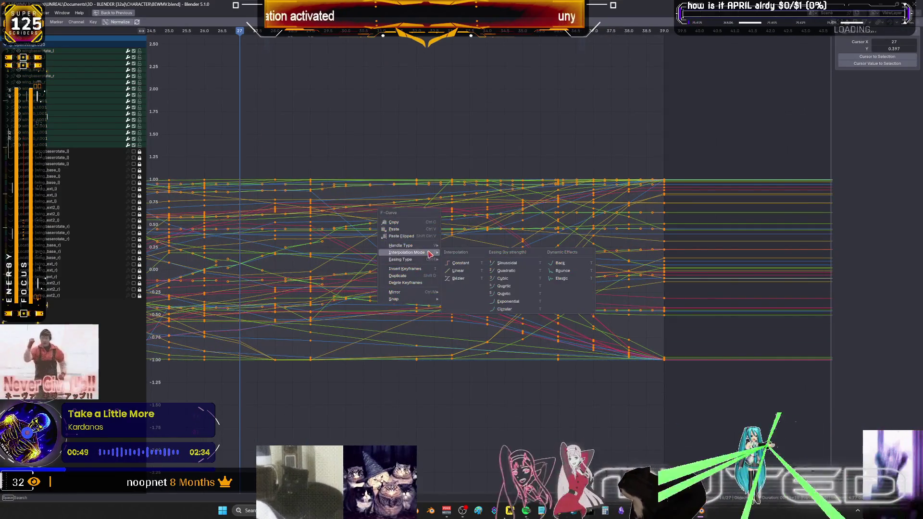
click(467, 279)
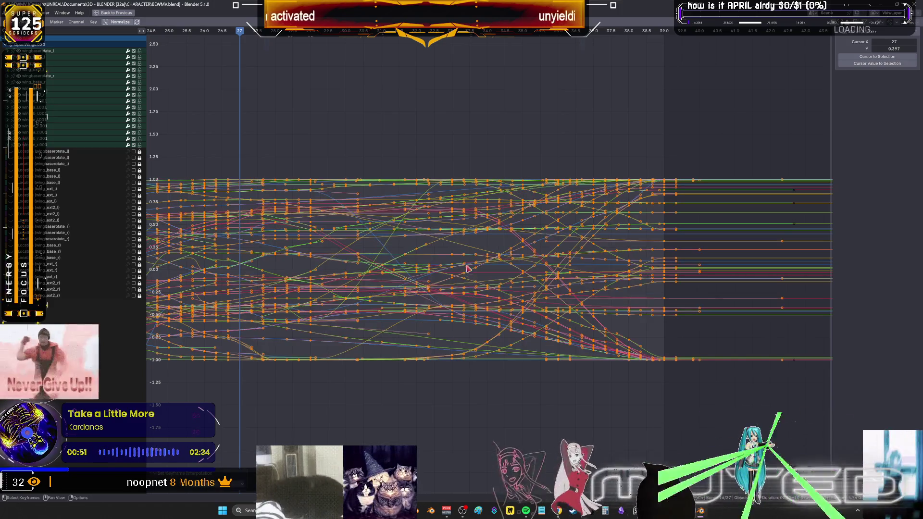
key(ctrl+space)
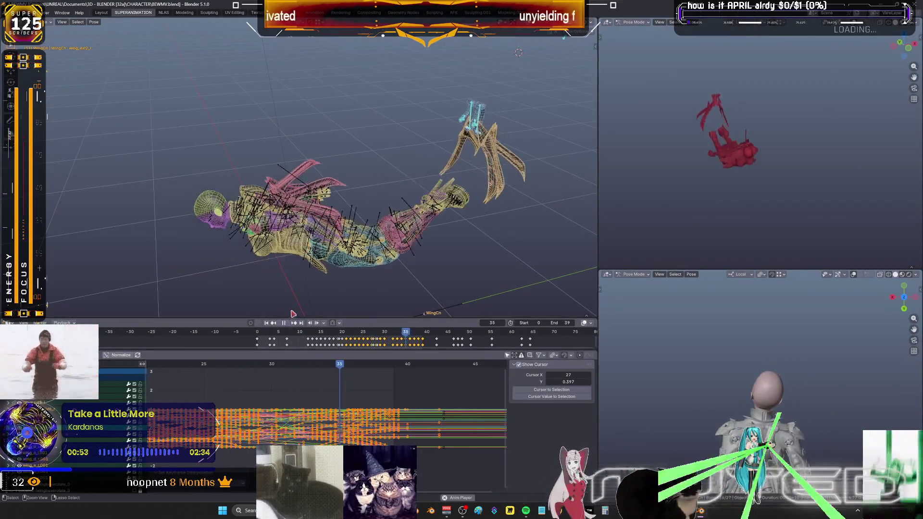
Watch the dive full-window, stop playback around frame 13, and show the rig as wireframe
key(ctrl+alt+space)
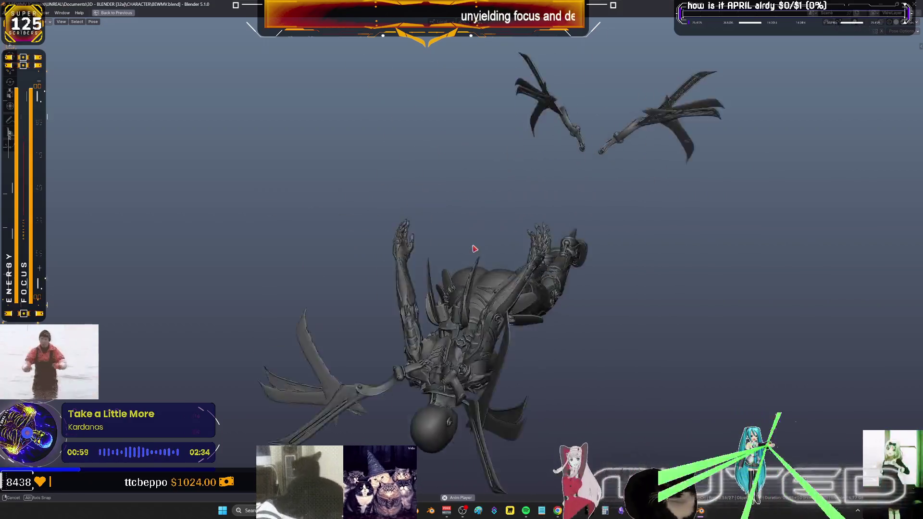
key(ctrl+alt+space)
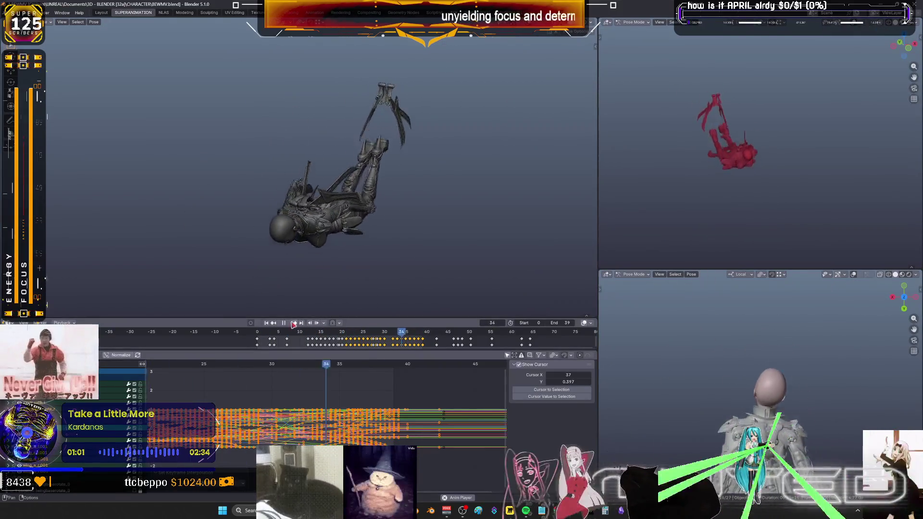
key(space)
key(space)
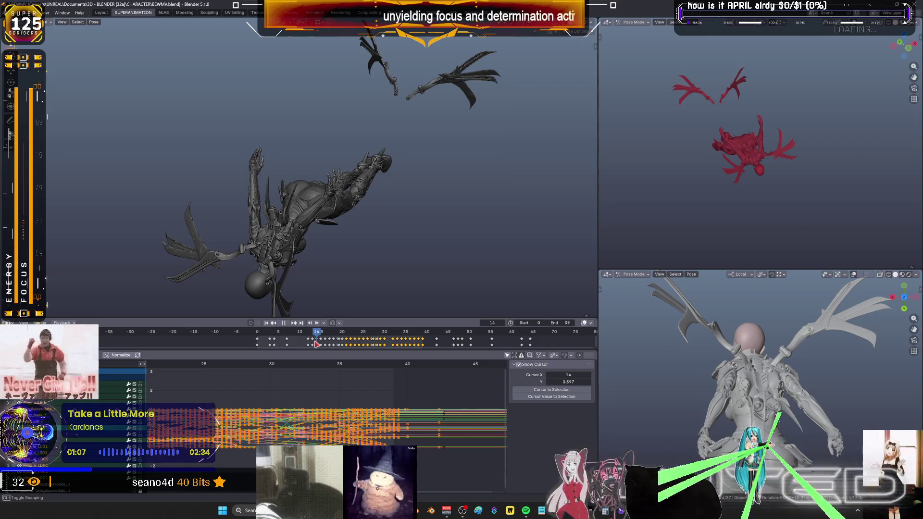
key(space)
key(shift+z)
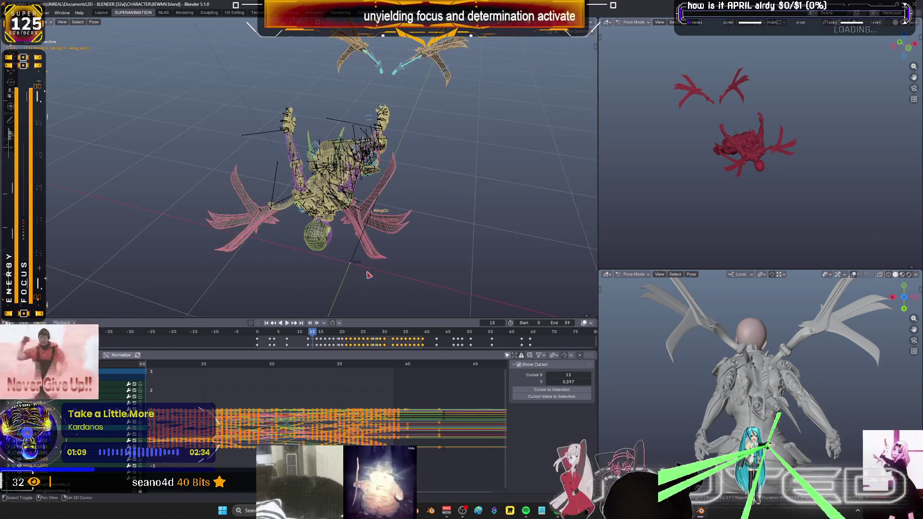
scroll(268, 385, down, 2)
Scrub frames 10–12, orbit around the rig, then fit all curves in a maximized graph editor
click(238, 365)
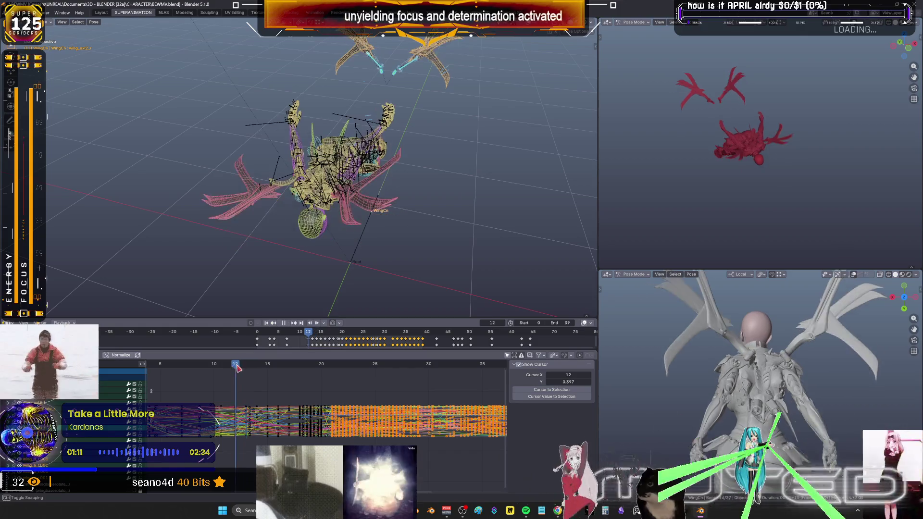
drag(238, 367, 211, 366)
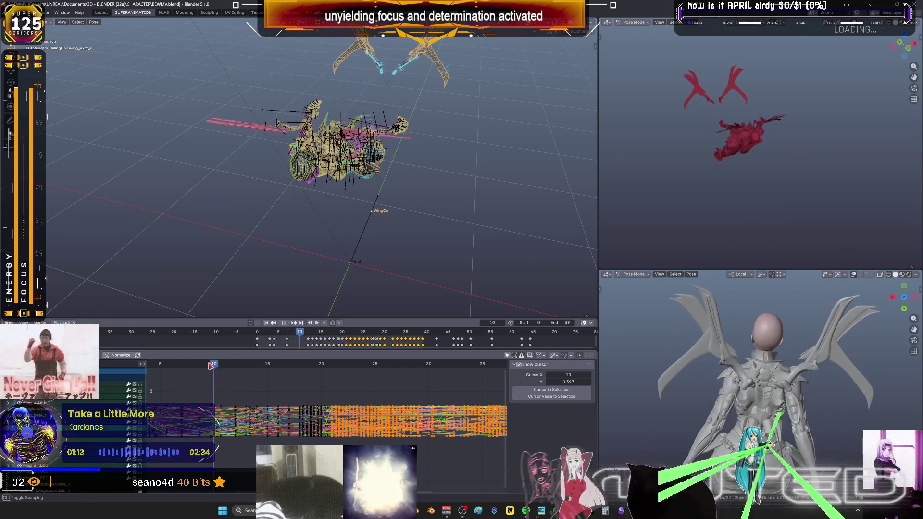
click(224, 366)
mouse_move(346, 217)
middle_down()
mouse_move(466, 158)
mouse_move(363, 179)
mouse_move(600, 274)
middle_up()
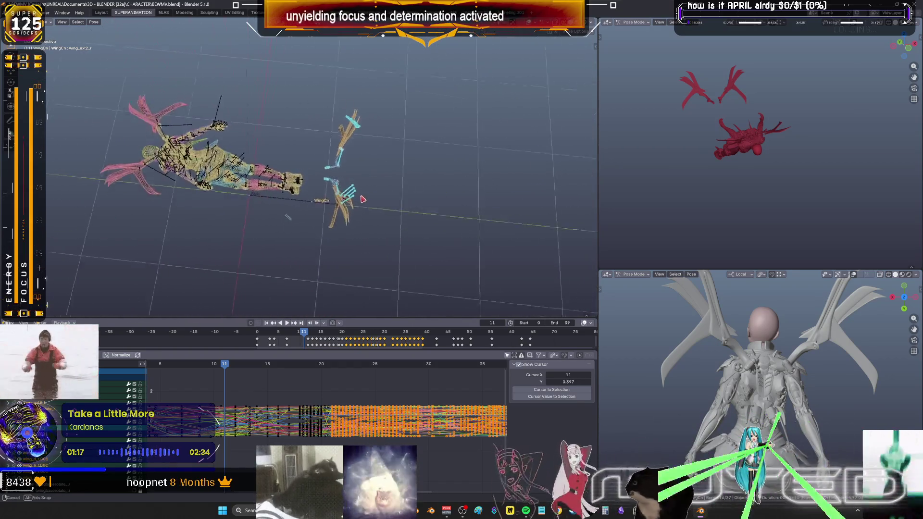
middle_drag(357, 221, 262, 393)
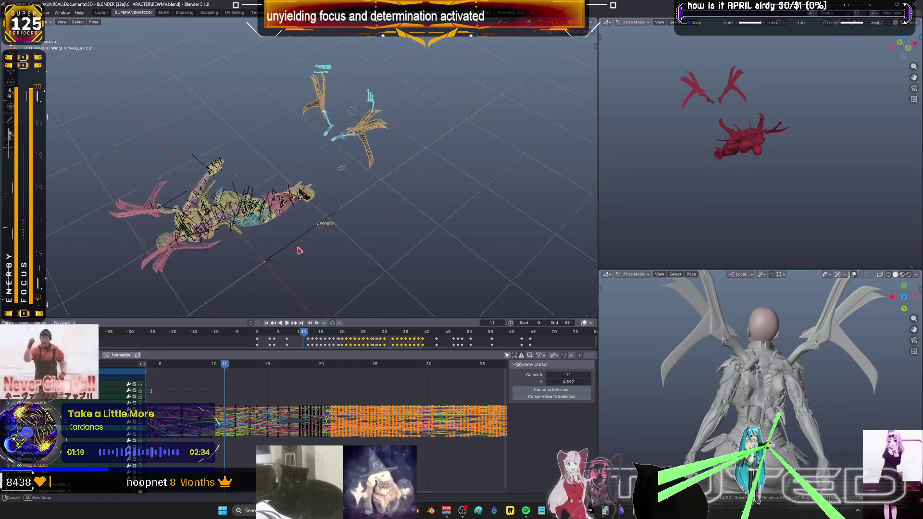
key(ctrl+space)
key(Home)
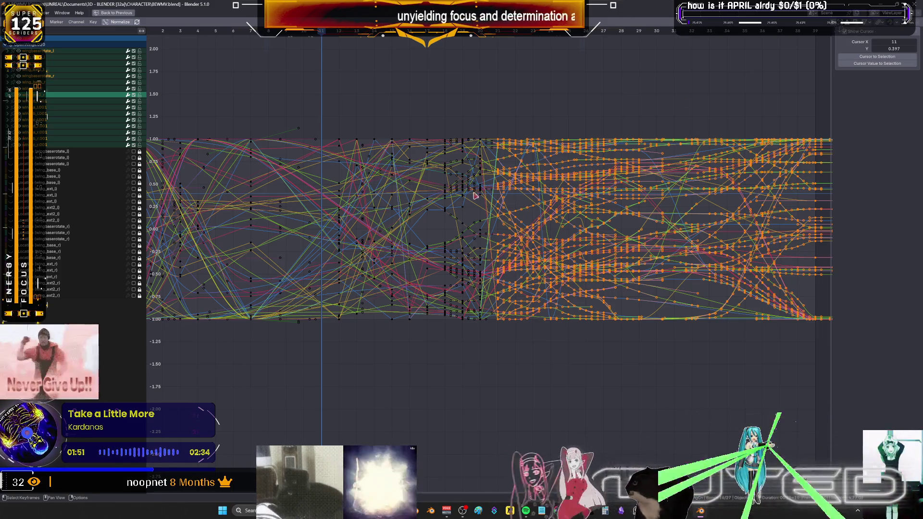
scroll(475, 196, down, 3)
key(ctrl+space)
key(shift+alt+z)
mouse_move(451, 241)
middle_down()
mouse_move(412, 207)
mouse_move(390, 216)
middle_up()
Scrub back near frame 6 and isolate the wing bones in a wireframe local view
mouse_move(282, 369)
mouse_down()
mouse_move(234, 359)
mouse_move(272, 358)
mouse_up()
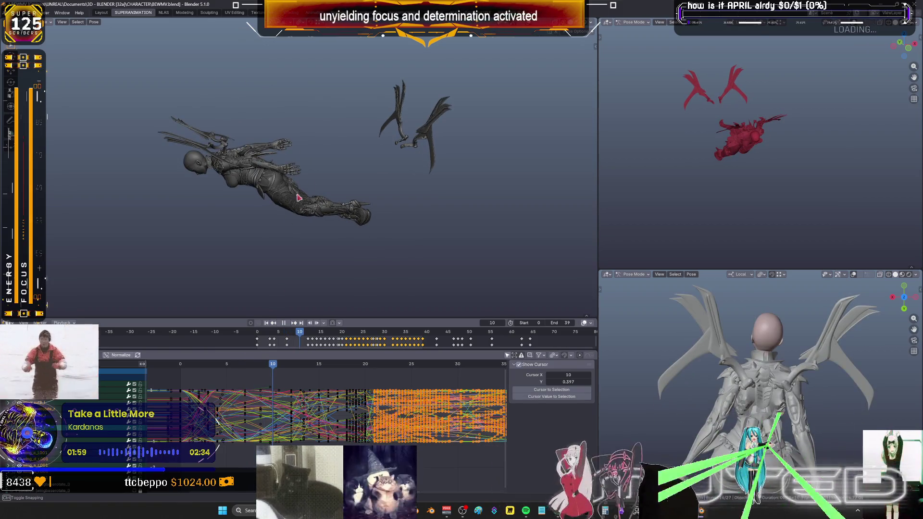
middle_drag(298, 197, 415, 143)
key(shift+z)
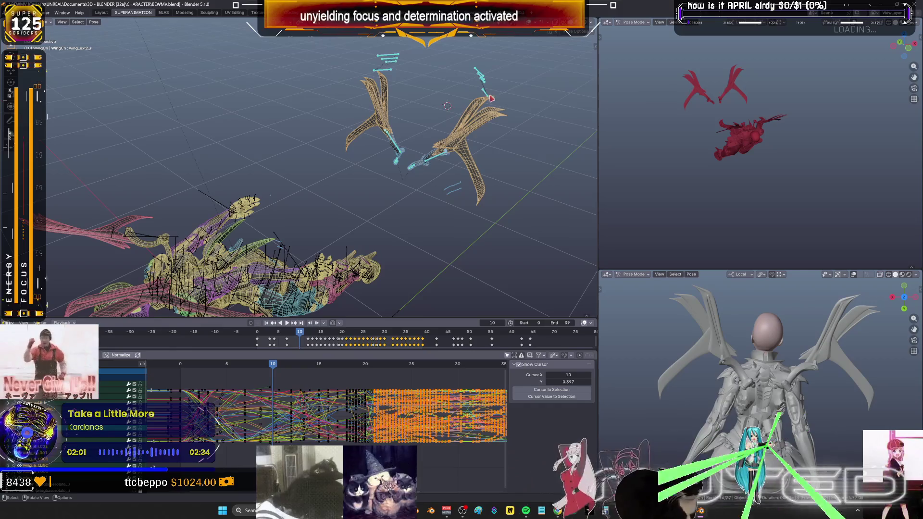
key(KP_Divide)
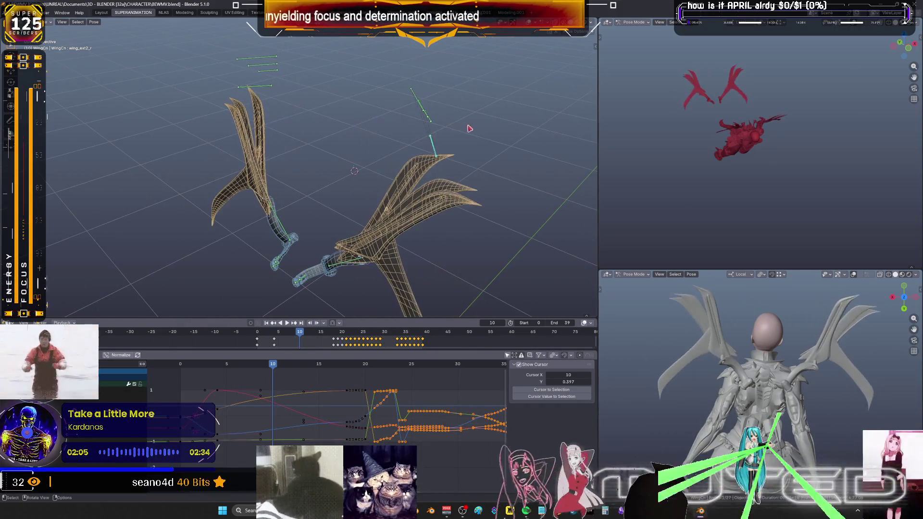
Rotate the selected wing bones about the Y axis twice into a swept pose
key(r)
key(y)
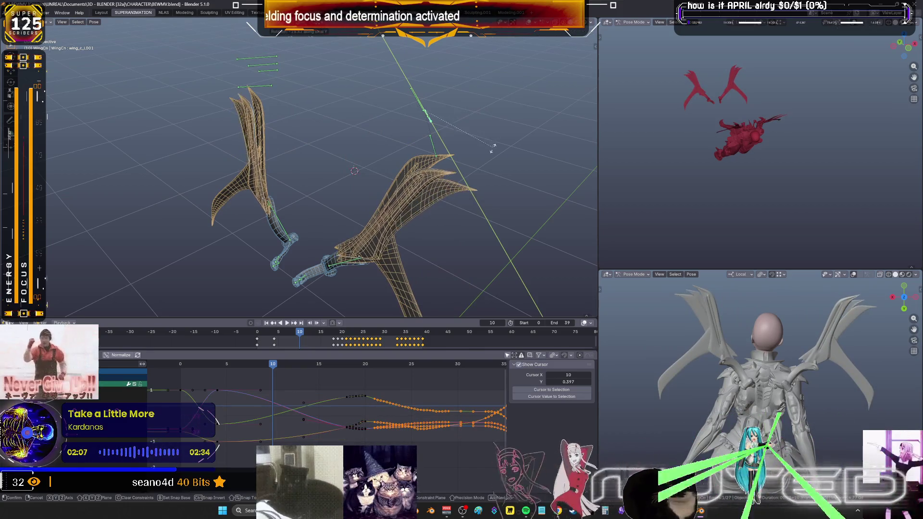
click(488, 164)
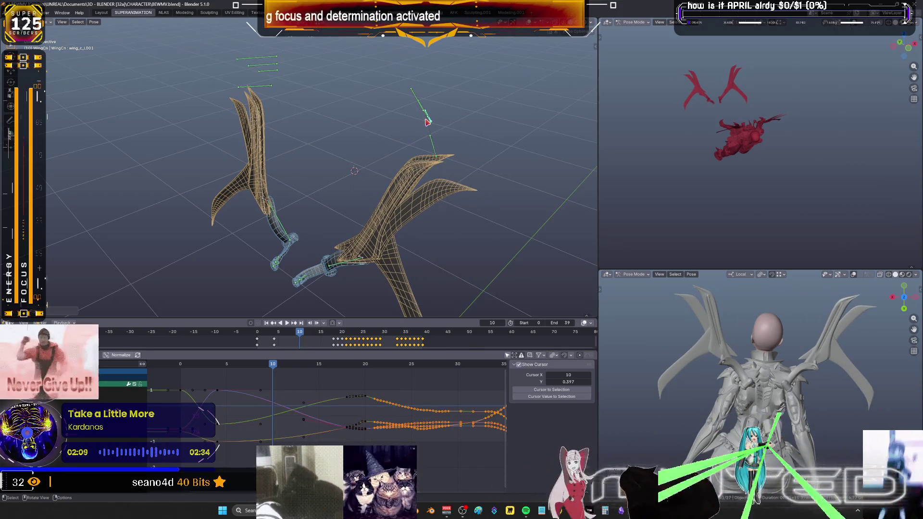
key(r)
key(y)
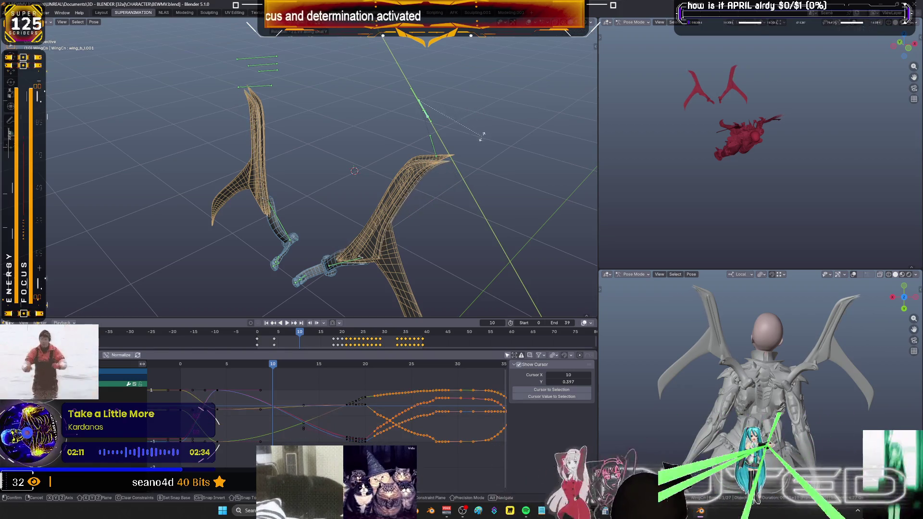
click(483, 139)
Box-select the remaining wing bones and insert a Rotation keyframe at frame 10
drag(458, 132, 433, 113)
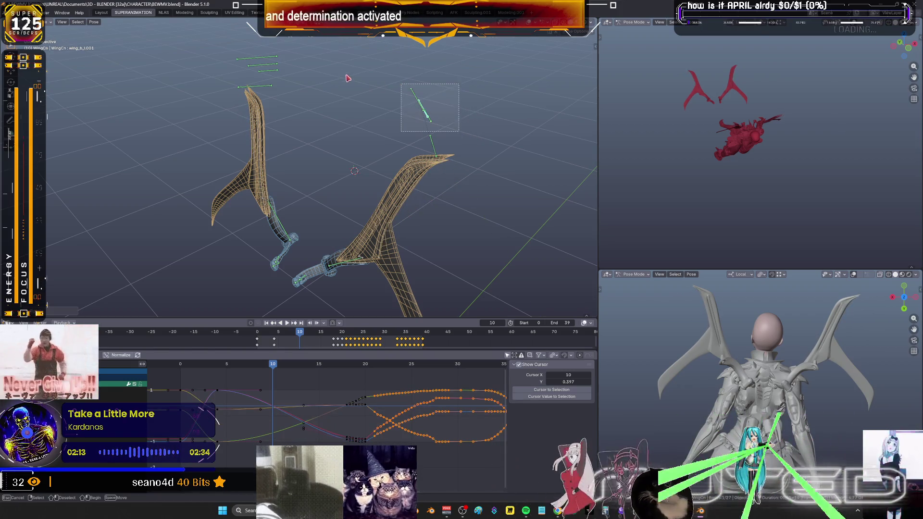
drag(347, 78, 231, 51)
key(k)
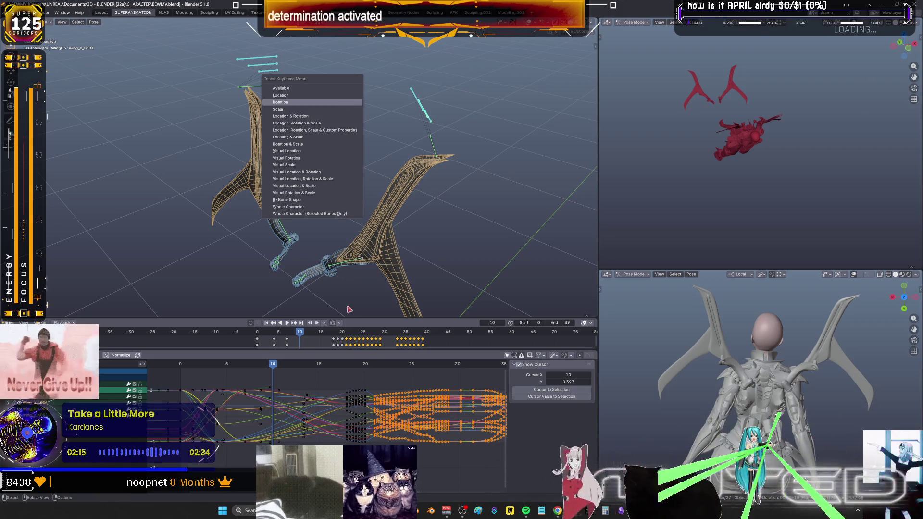
key(Return)
middle_drag(376, 228, 337, 202)
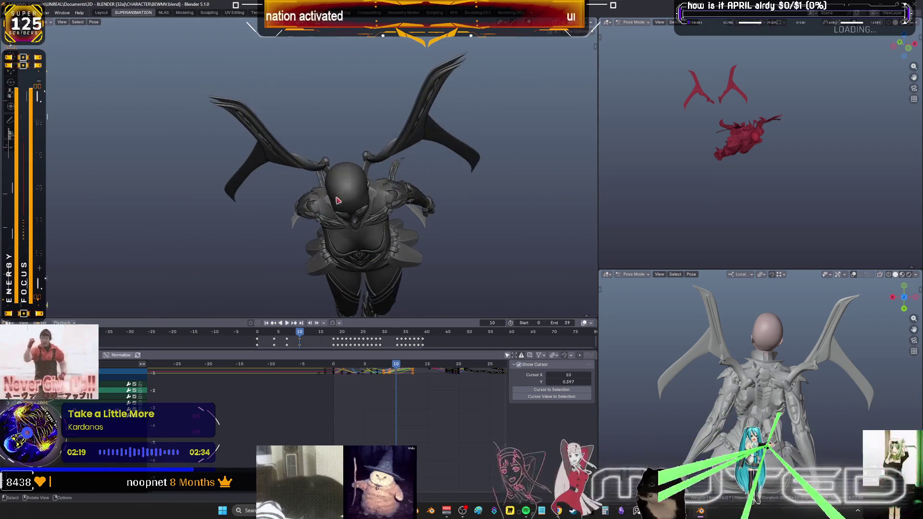
Blend a breakdown pose at frame 13 and key its rotation
key(Home)
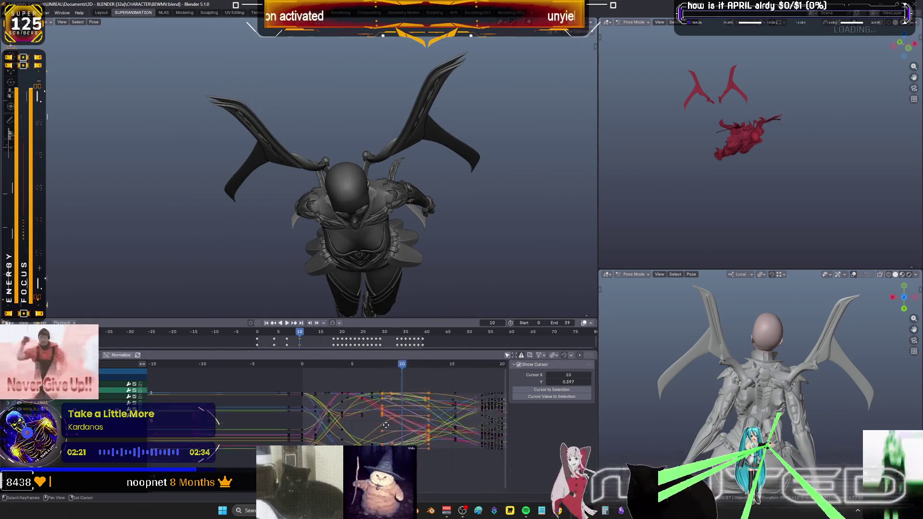
click(363, 368)
drag(382, 387, 316, 375)
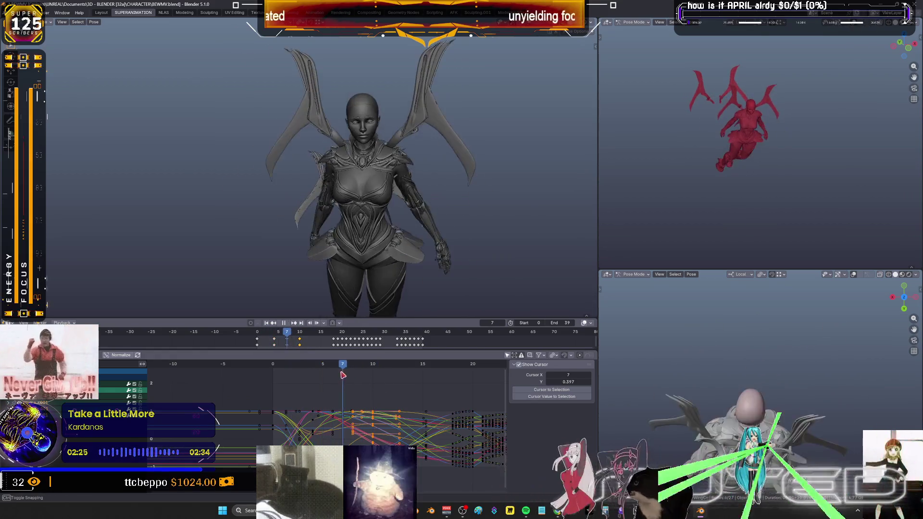
drag(316, 376, 402, 373)
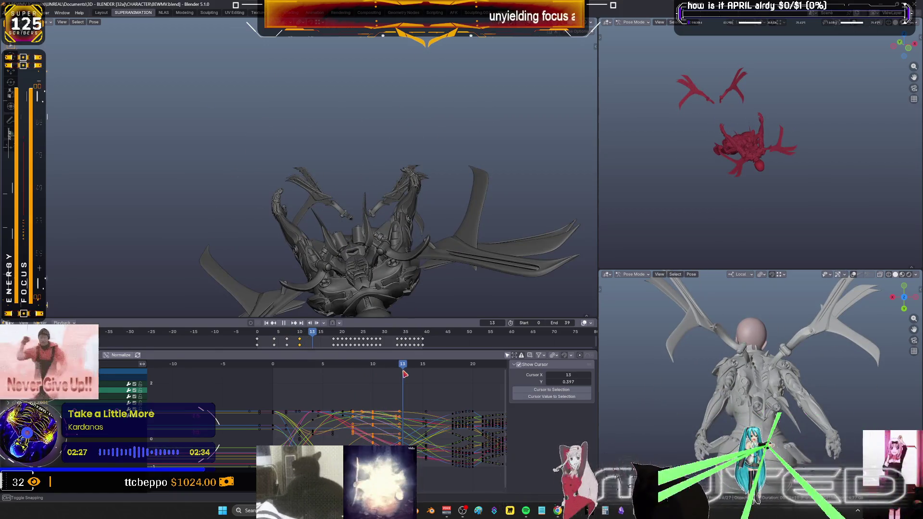
key(shift+e)
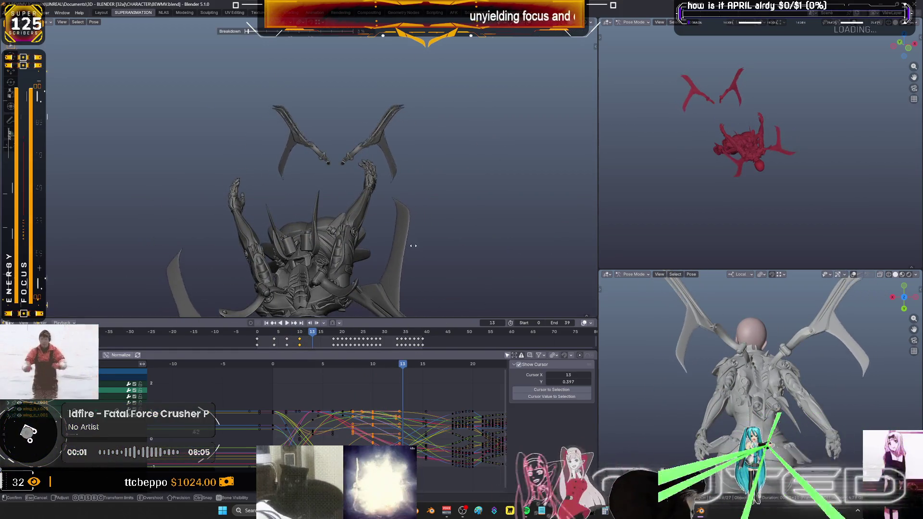
click(423, 210)
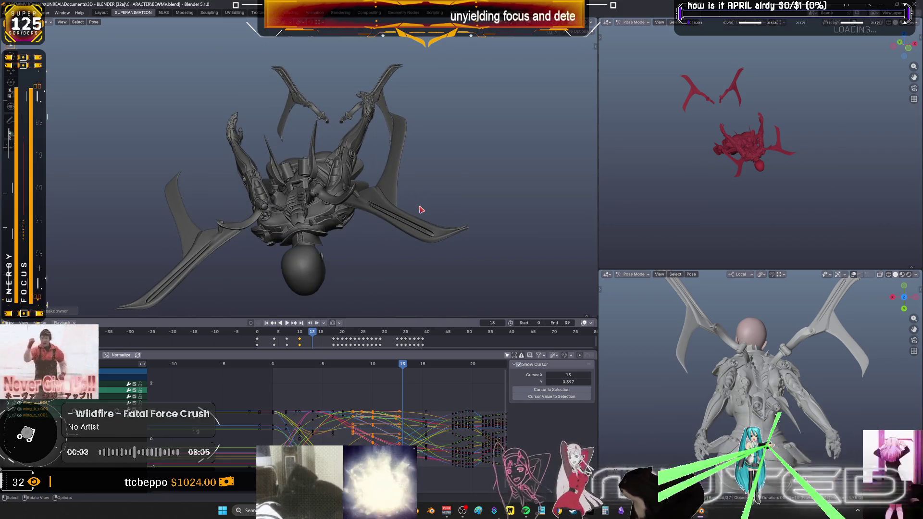
key(k)
click(422, 208)
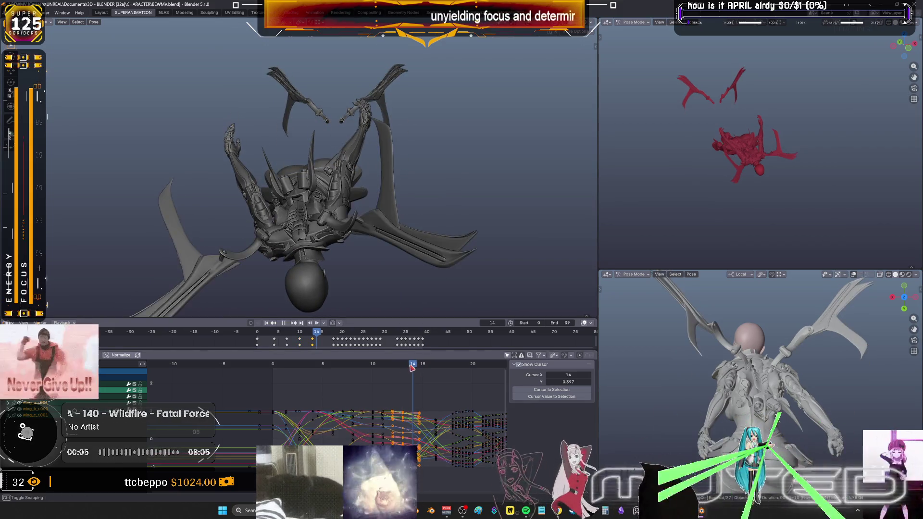
Blend a second breakdown pose at frame 15 and key its rotation
drag(404, 366, 421, 369)
key(shift+e)
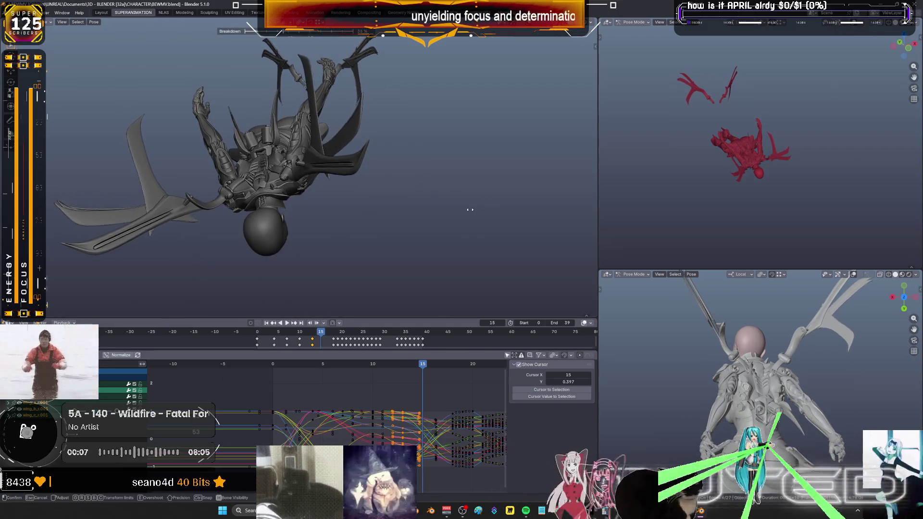
click(424, 215)
key(i)
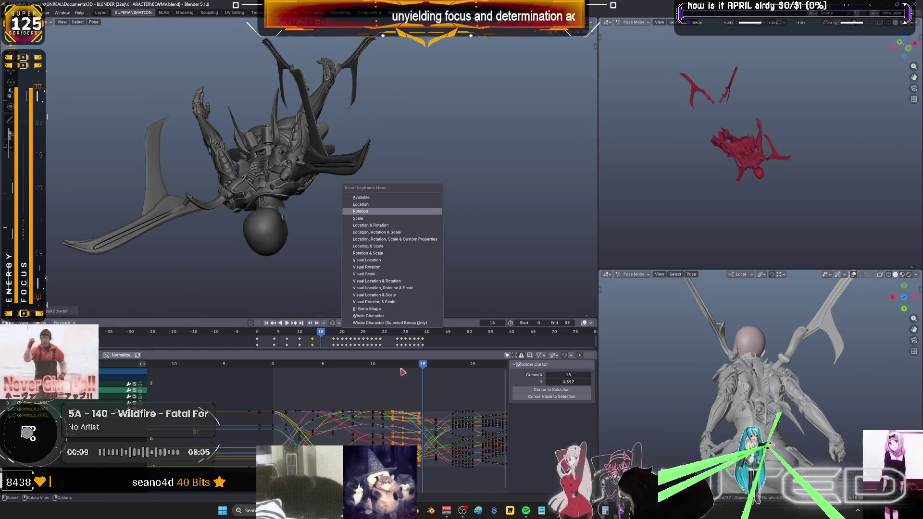
click(431, 367)
Step to frame 18 and review the dive upright in coloured wireframe with overlays
drag(433, 366, 443, 370)
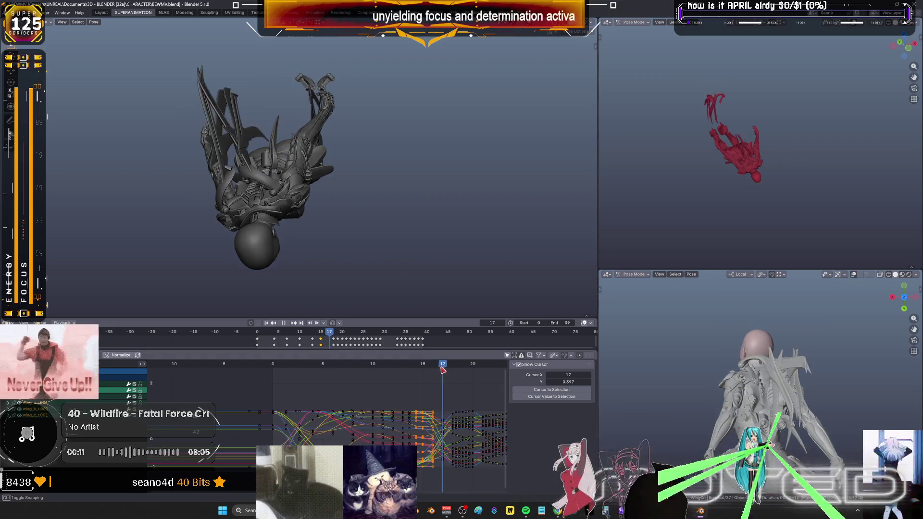
mouse_move(412, 220)
middle_down()
mouse_move(375, 223)
mouse_move(324, 181)
mouse_move(349, 184)
middle_up()
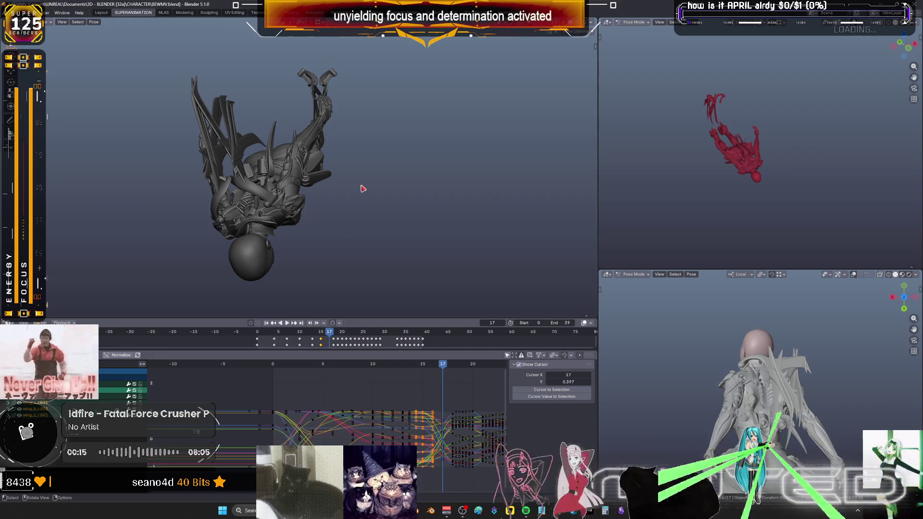
key(Right)
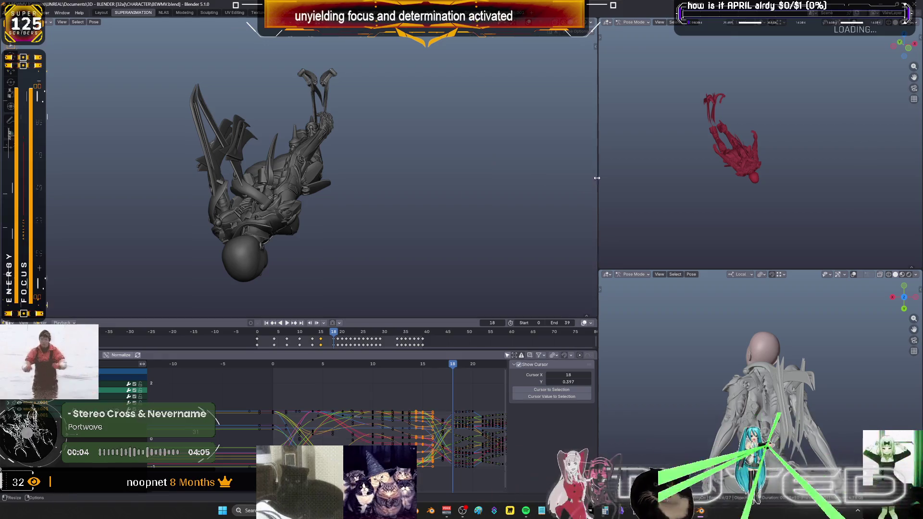
middle_drag(391, 113, 392, 181)
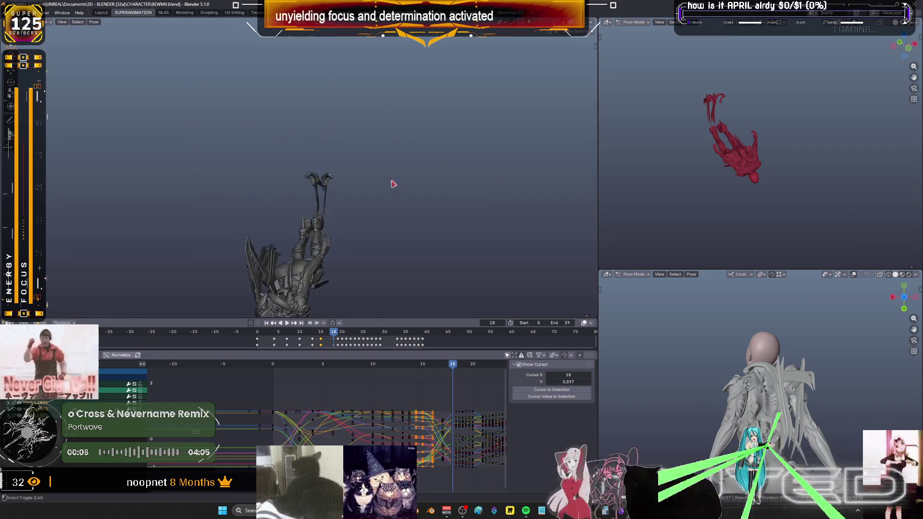
key(shift+alt+z)
key(shift+z)
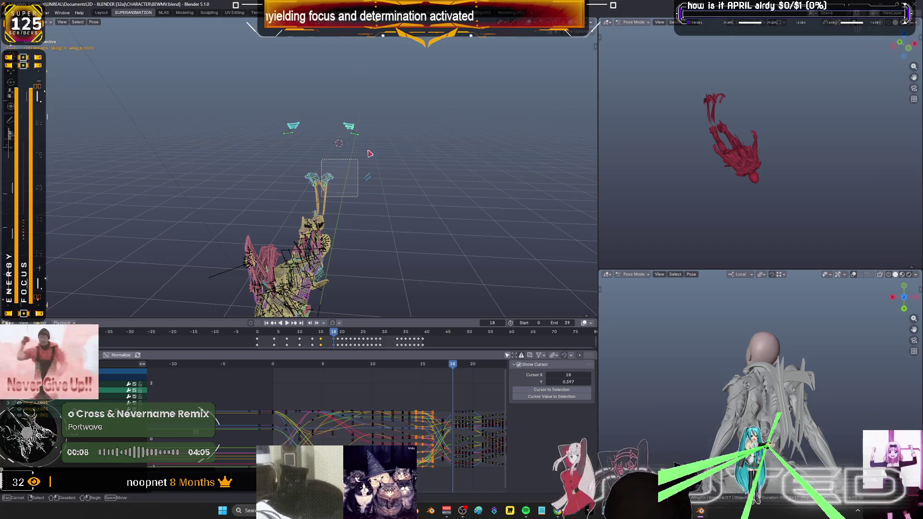
Advance to frame 19 and box-select the upper wing control bones
mouse_move(369, 154)
middle_down()
mouse_move(402, 168)
mouse_move(379, 123)
middle_up()
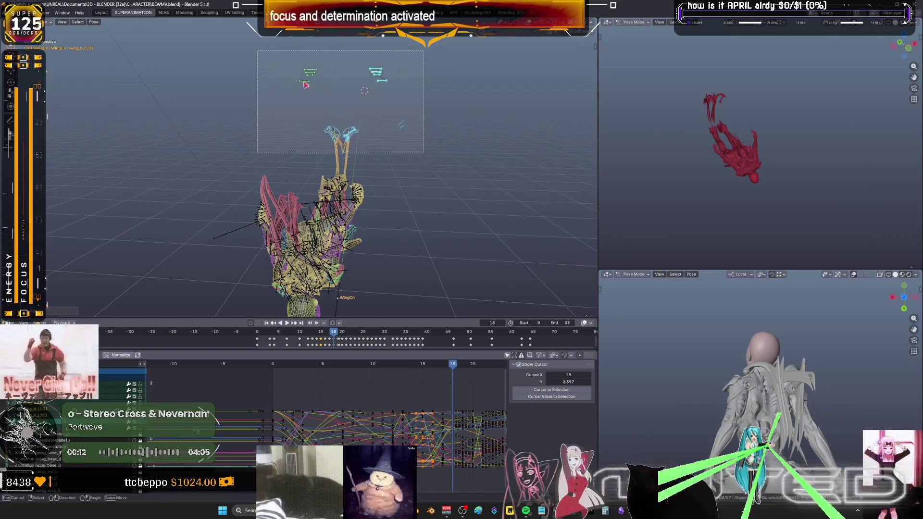
right_click(379, 122)
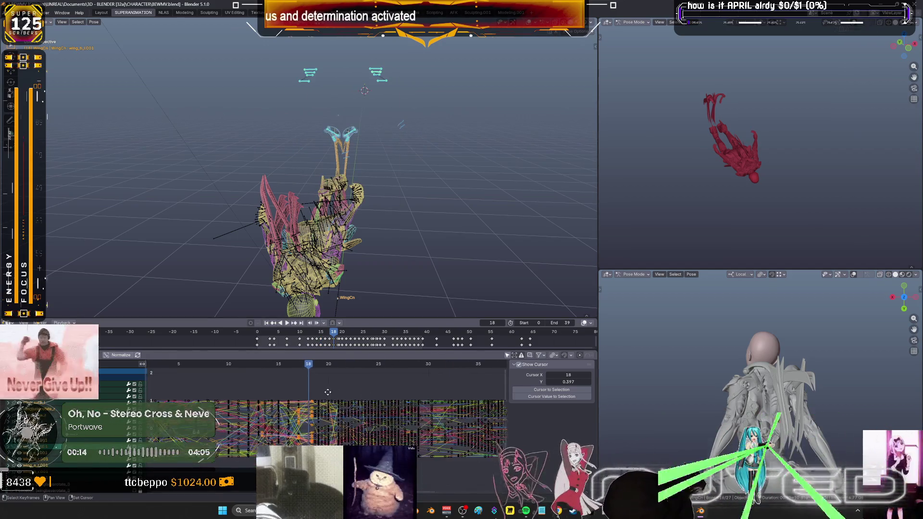
scroll(339, 398, up, 3)
scroll(339, 399, up, 2)
key(Right)
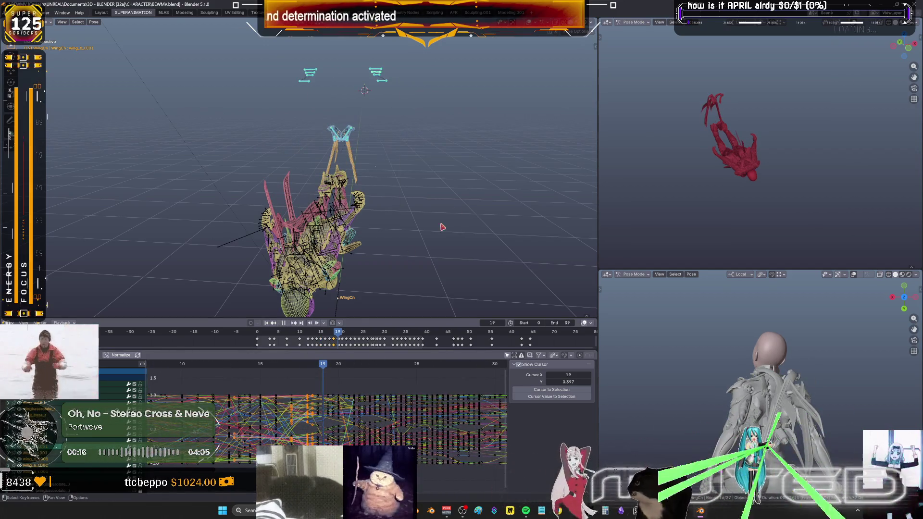
drag(465, 162, 353, 53)
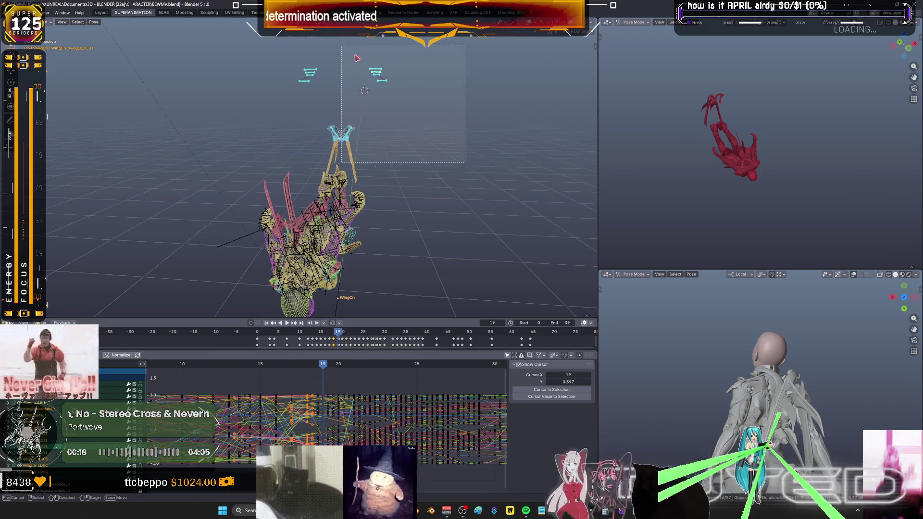
drag(468, 143, 263, 45)
Adjust the upper wing controls through frames 20 and 21
key(k)
click(288, 104)
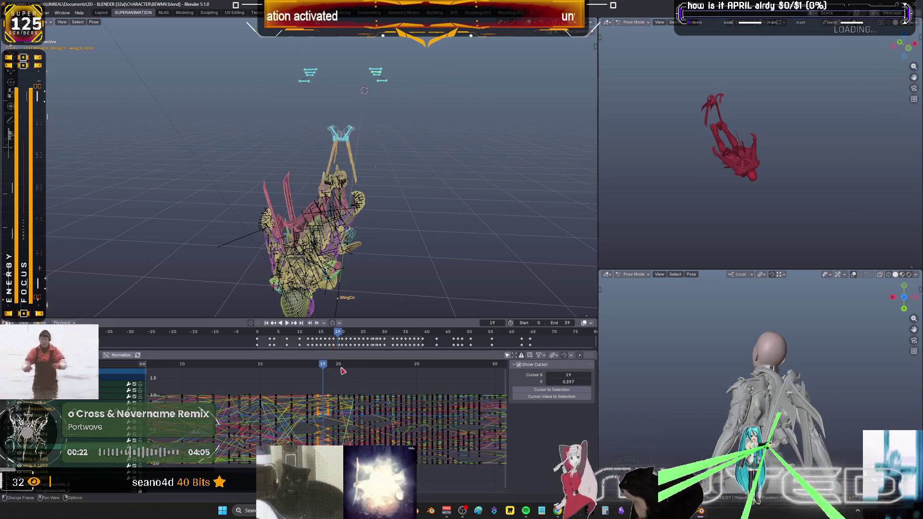
click(337, 369)
drag(340, 59, 457, 129)
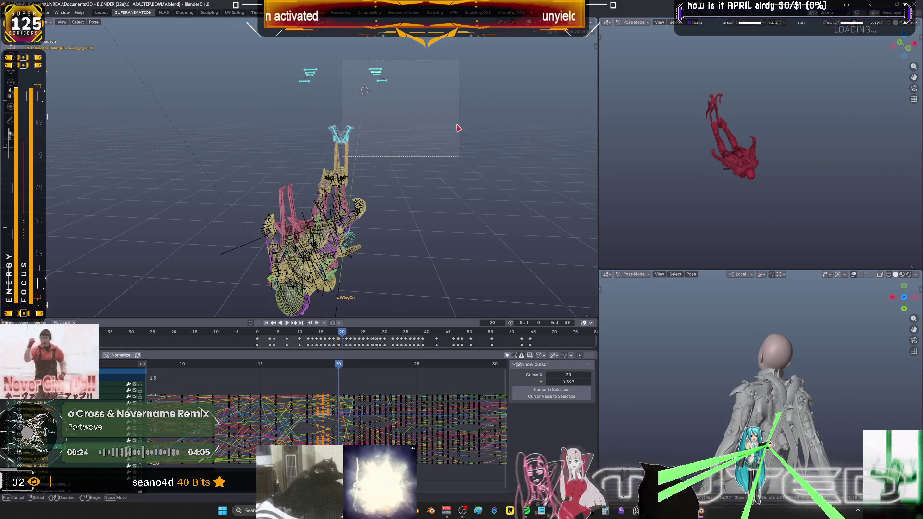
key(r)
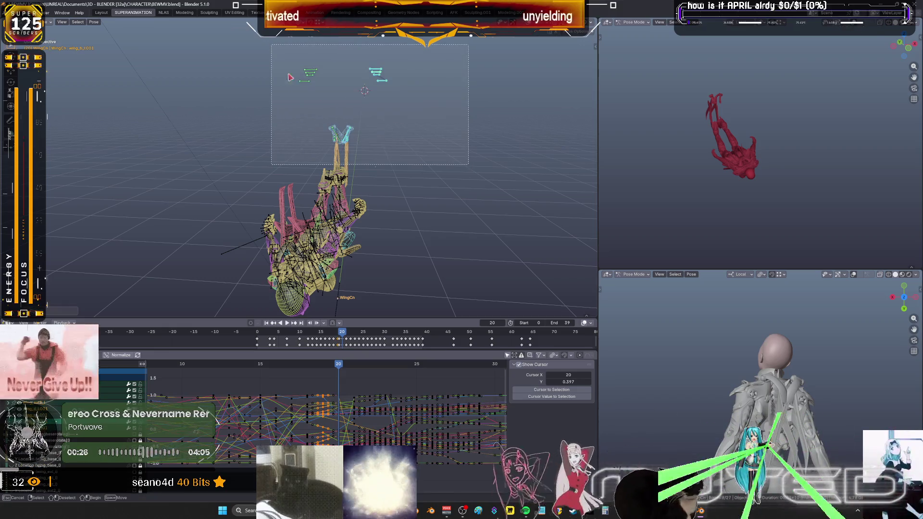
drag(449, 157, 272, 44)
key(k)
click(353, 367)
At frame 22, rotate the upper control curve keys by about -4.2 degrees and begin re-posing the bones
drag(510, 163, 345, 52)
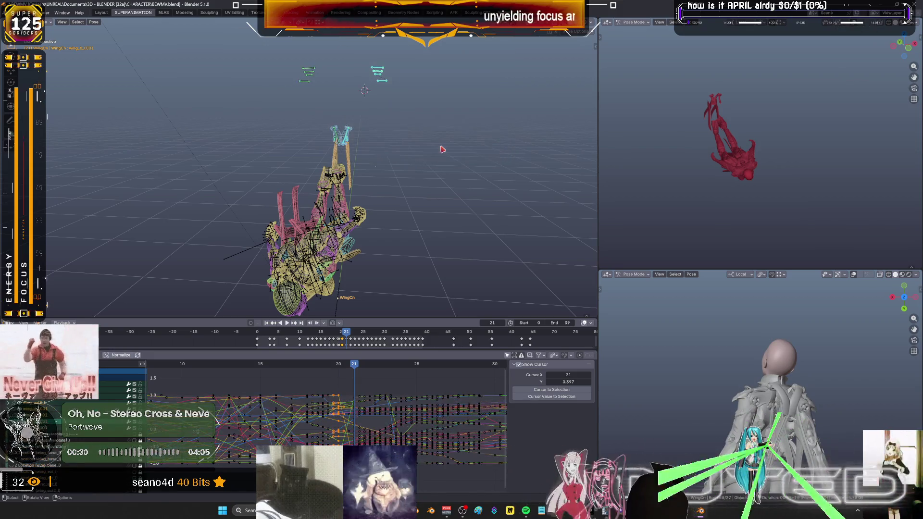
key(space)
key(space)
key(r)
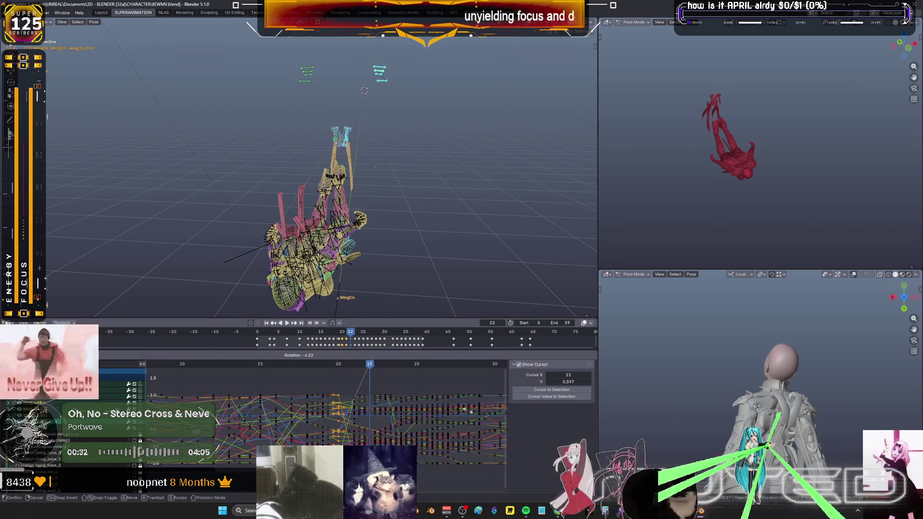
click(382, 376)
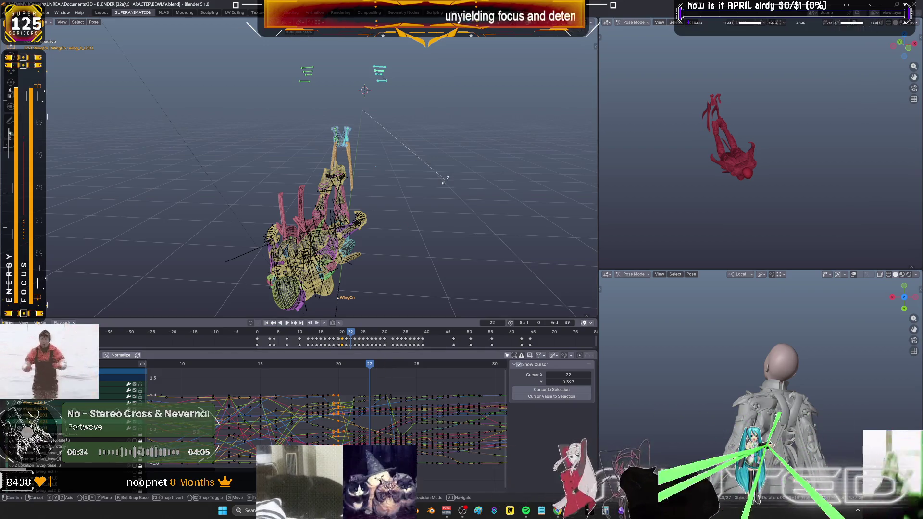
middle_drag(446, 183, 489, 222)
key(r)
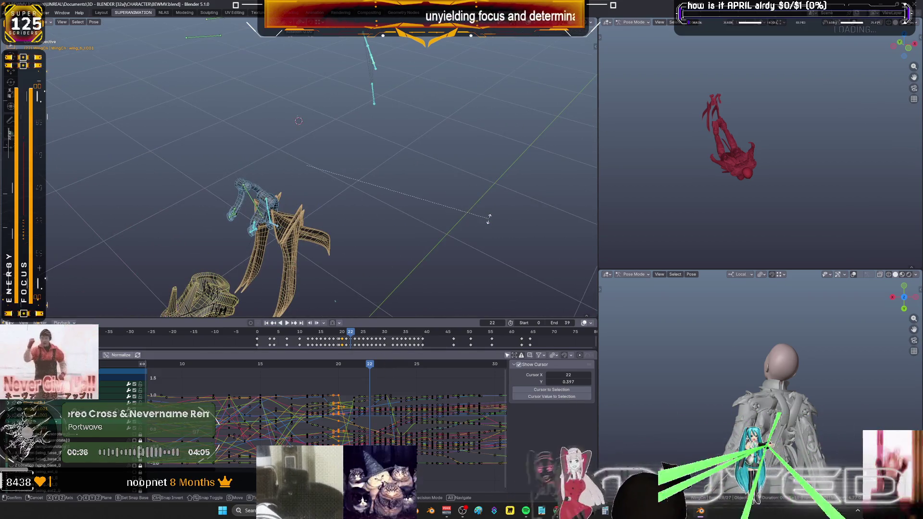
Key the wing control rotation, then scrub the dive from frame 15 to around 26
click(490, 222)
drag(440, 233, 207, 52)
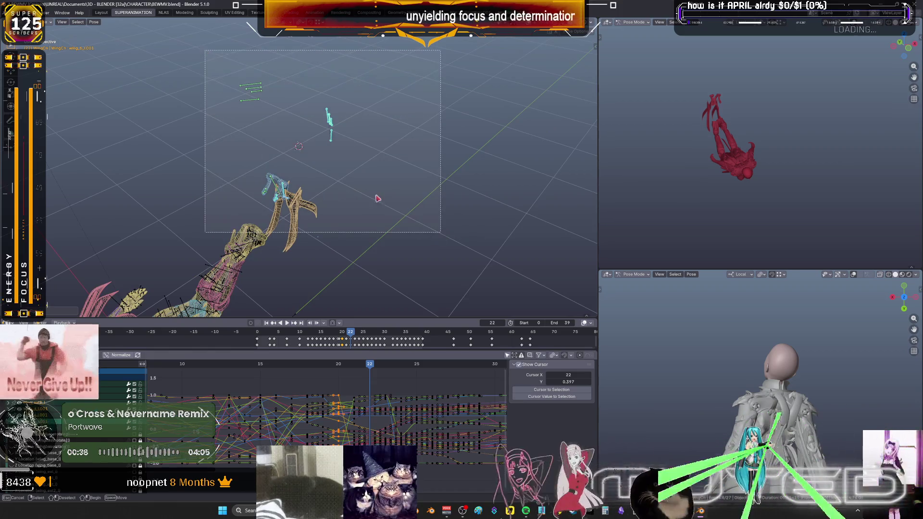
key(i)
drag(324, 365, 263, 366)
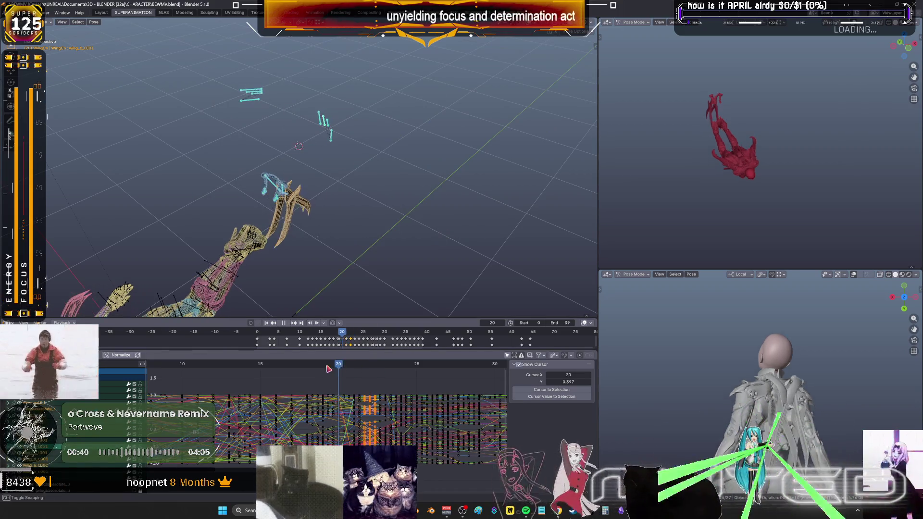
mouse_move(262, 365)
mouse_down()
mouse_move(275, 376)
mouse_move(437, 391)
mouse_move(367, 397)
mouse_up()
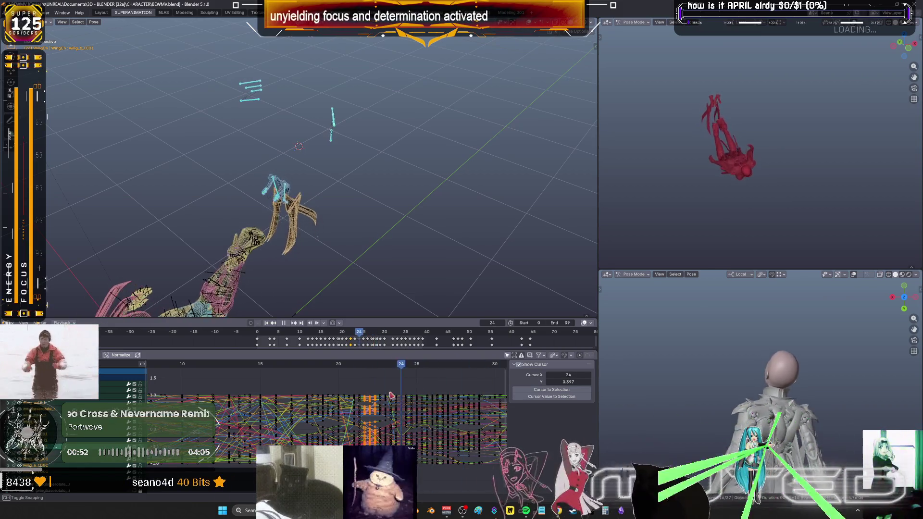
mouse_move(367, 398)
mouse_down()
mouse_move(446, 398)
mouse_move(417, 406)
mouse_up()
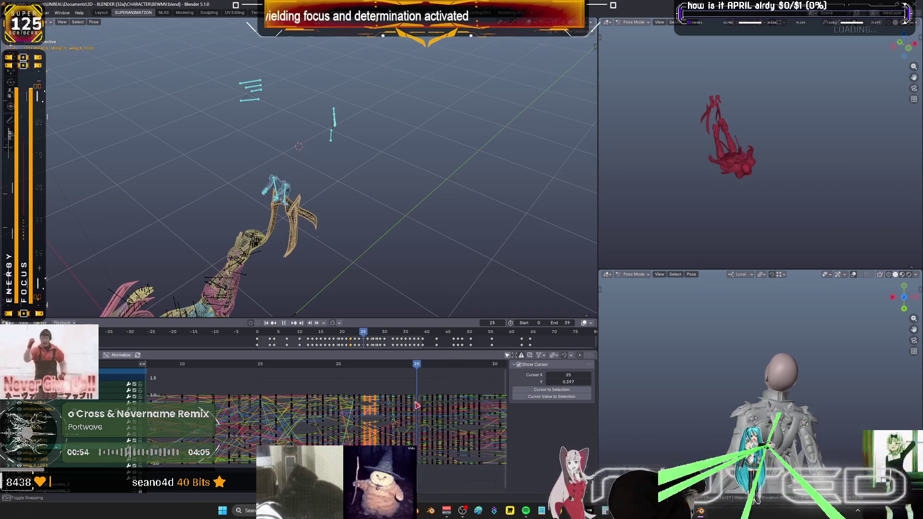
Select a single wing bone and maximize the Graph Editor on its curves
shift+middle_drag(367, 247, 364, 169)
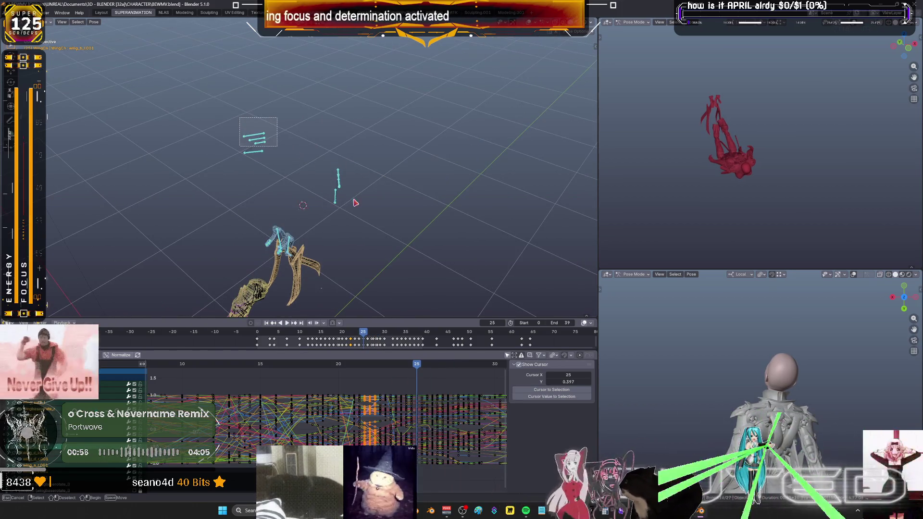
click(337, 181)
key(ctrl+space)
ctrl+middle_drag(515, 363, 420, 315)
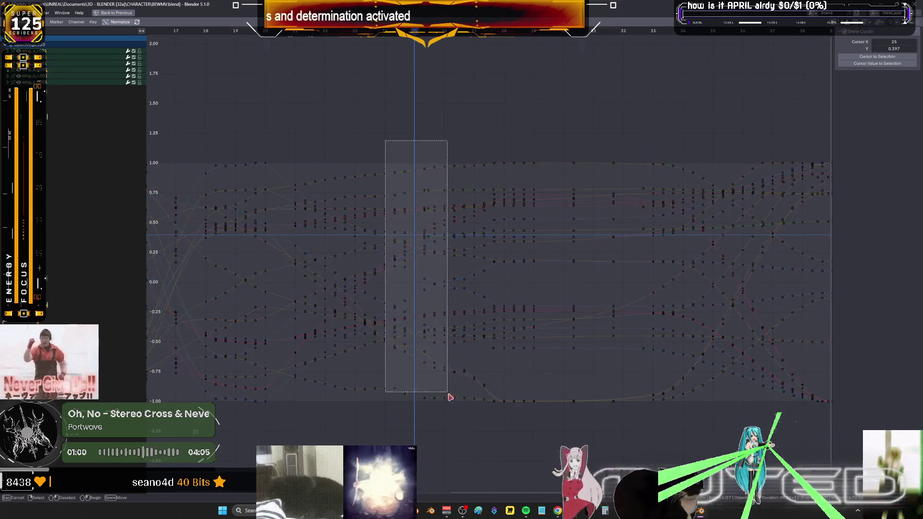
Adjust the keys around frame 25, restore the multi-view layout and show the character solid
mouse_move(385, 145)
mouse_down()
mouse_move(442, 423)
mouse_move(372, 132)
mouse_up()
key(v)
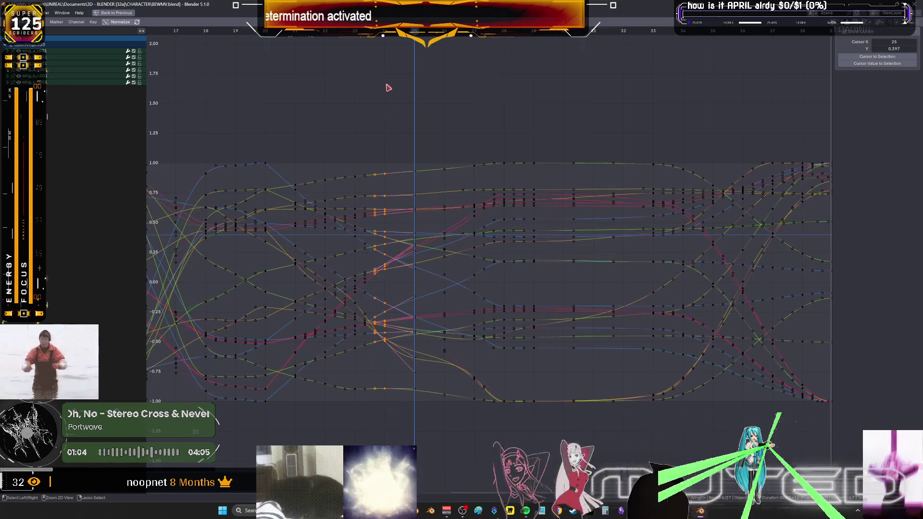
drag(416, 32, 446, 32)
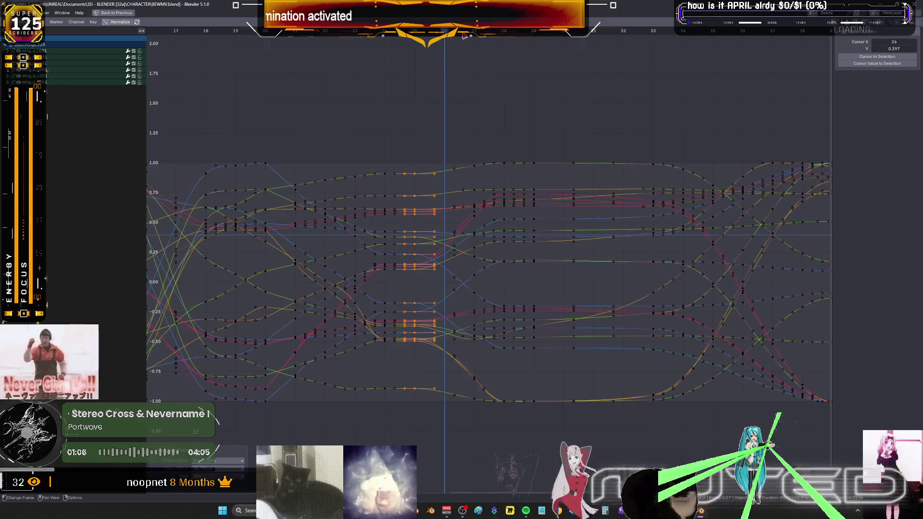
key(ctrl+space)
middle_drag(317, 224, 305, 370)
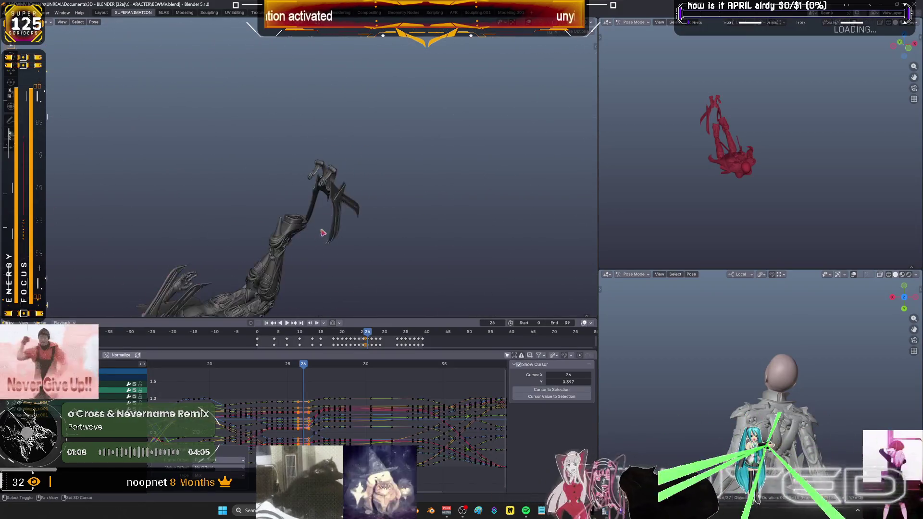
Return to the wireframe rig, deselect the wing controls and scrub the dive back to frame 21–24
mouse_move(304, 369)
mouse_down()
mouse_move(377, 378)
mouse_move(183, 372)
mouse_move(252, 378)
mouse_up()
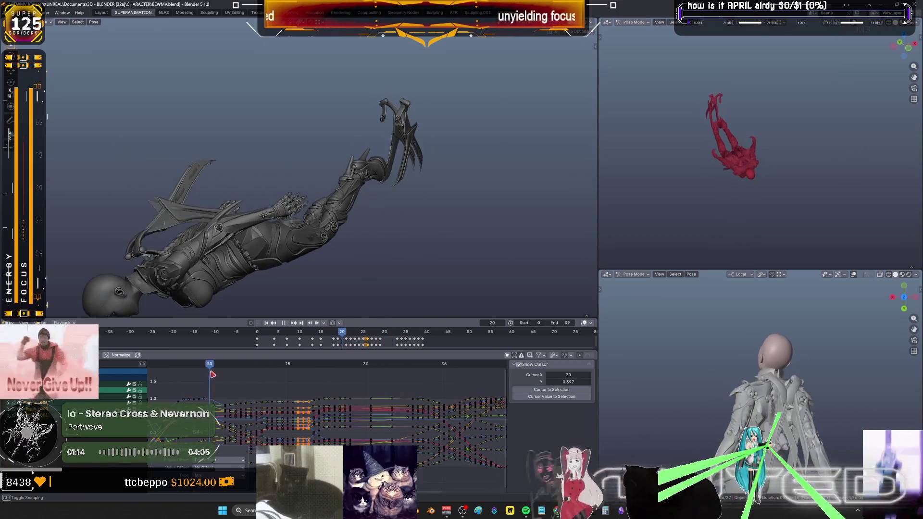
middle_drag(401, 127, 405, 151)
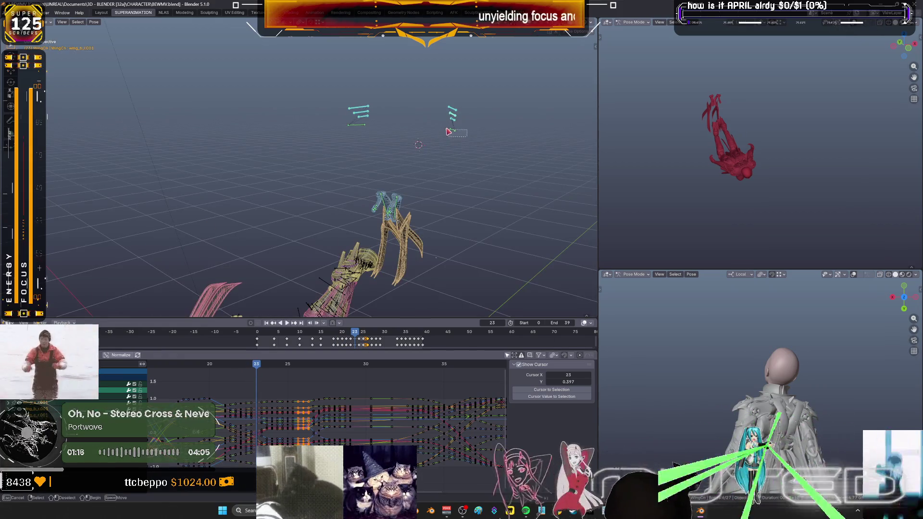
click(377, 146)
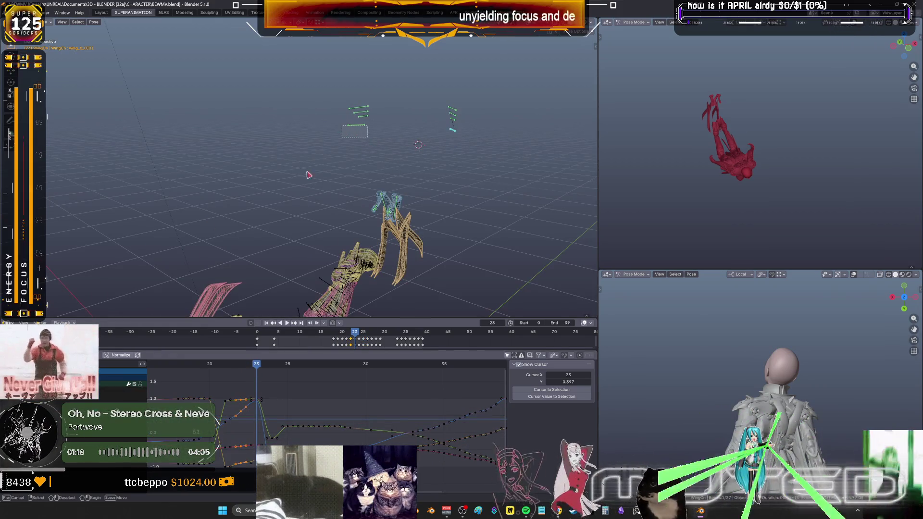
middle_drag(350, 196, 289, 238)
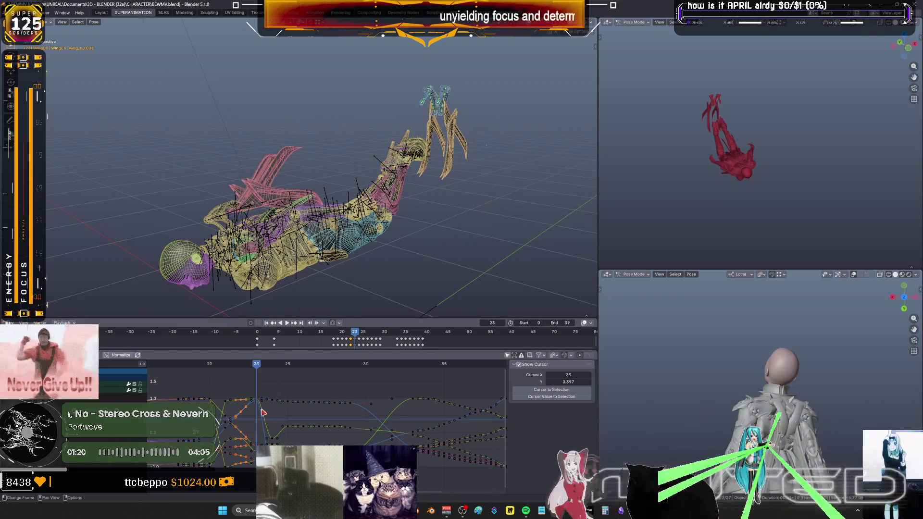
mouse_move(257, 372)
mouse_down()
mouse_move(227, 369)
mouse_move(274, 373)
mouse_up()
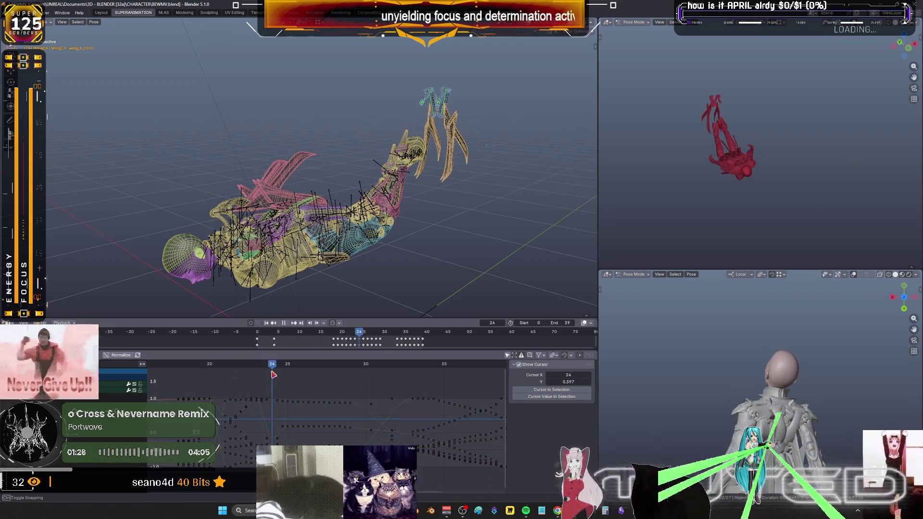
Blend the wing pose into a breakdown between its neighbouring keys
key(shift+e)
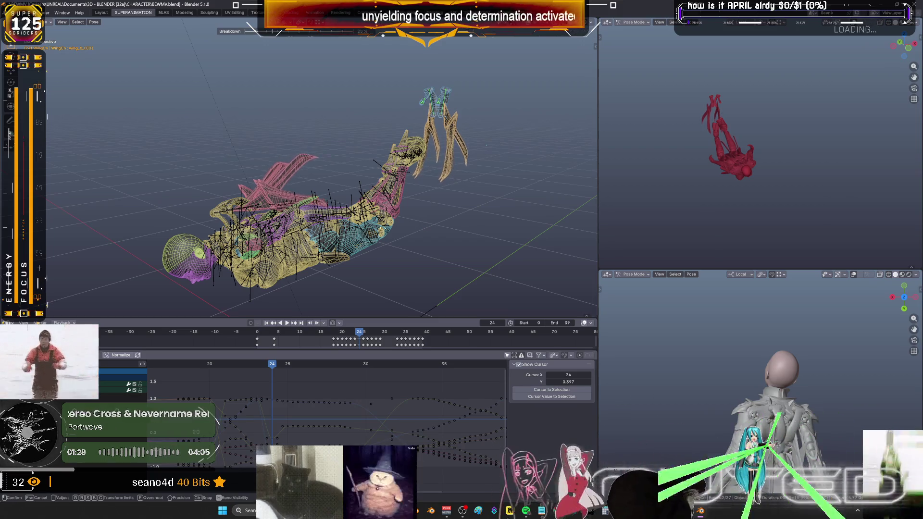
click(465, 235)
right_click(465, 236)
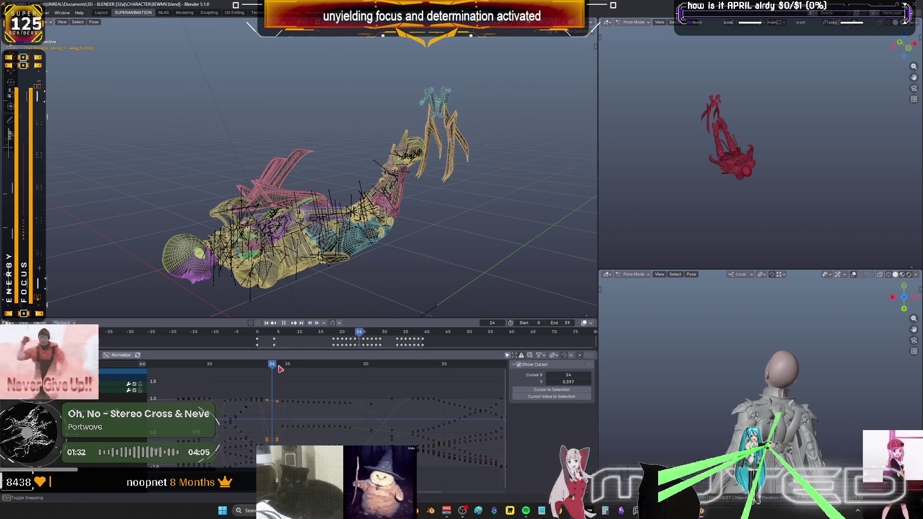
Scrub from frame 25 to 30, nudging the wing keys slightly later
drag(280, 369, 290, 376)
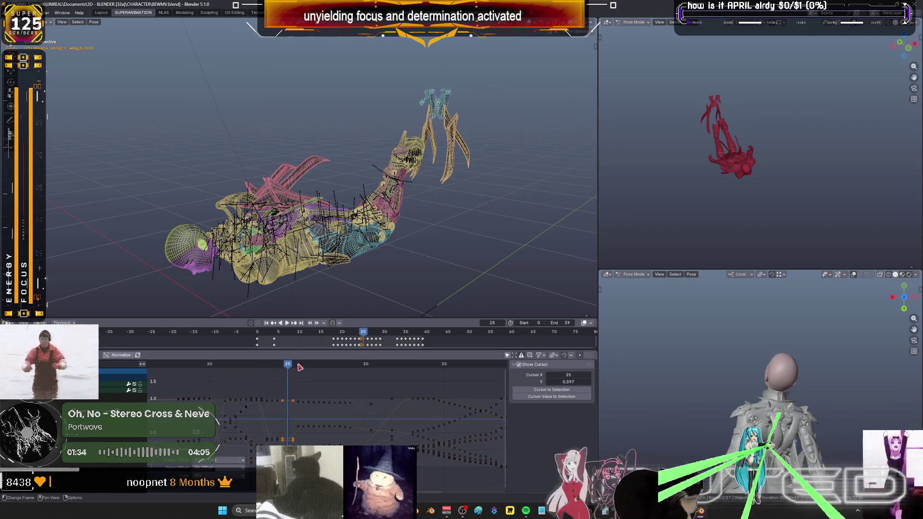
click(306, 367)
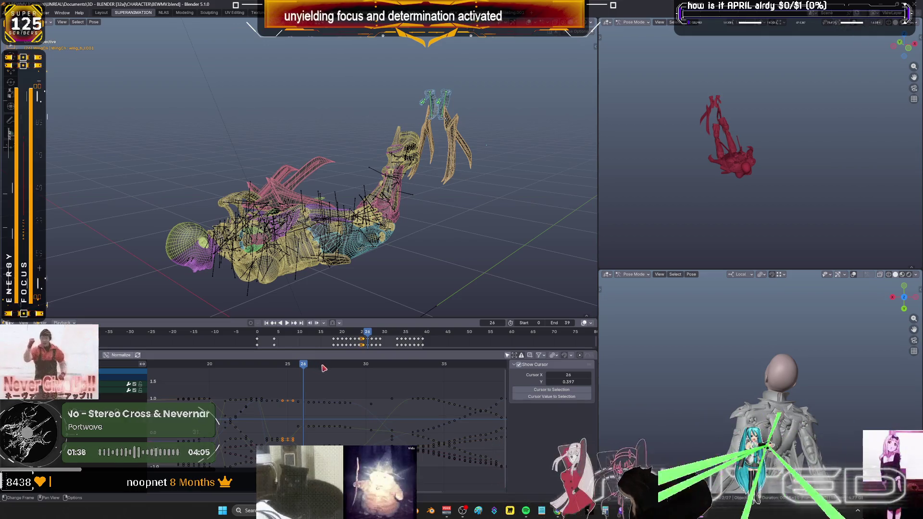
drag(324, 369, 339, 366)
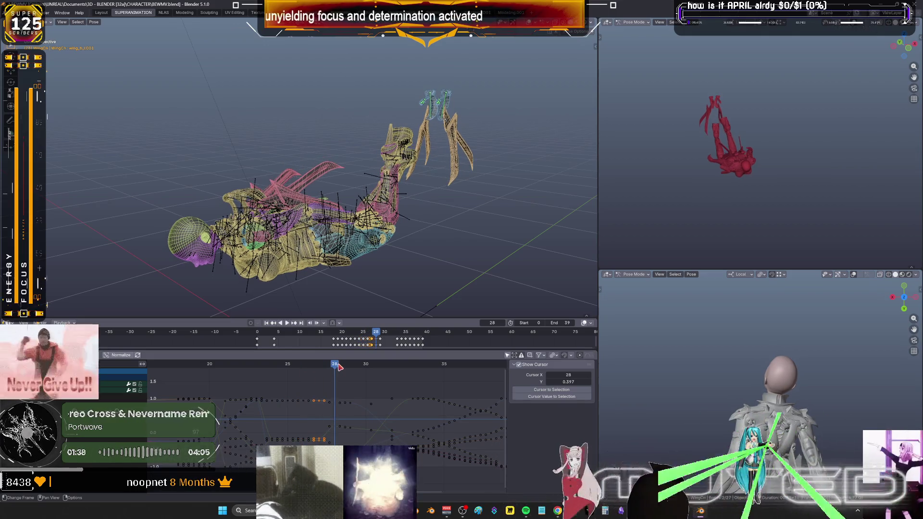
drag(353, 366, 351, 368)
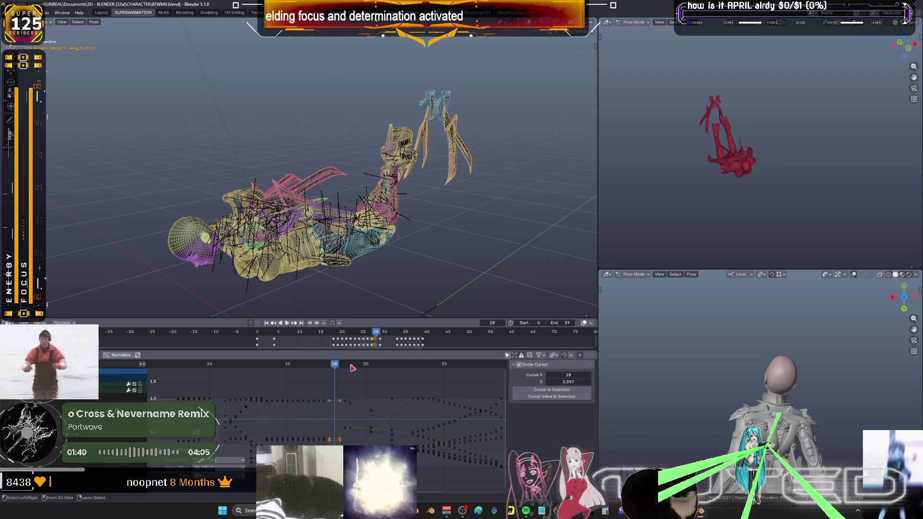
click(355, 367)
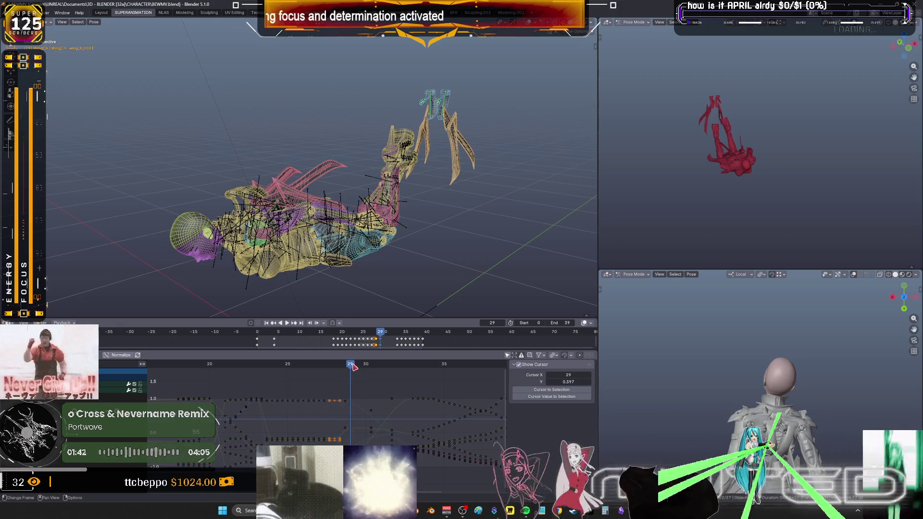
drag(368, 367, 361, 370)
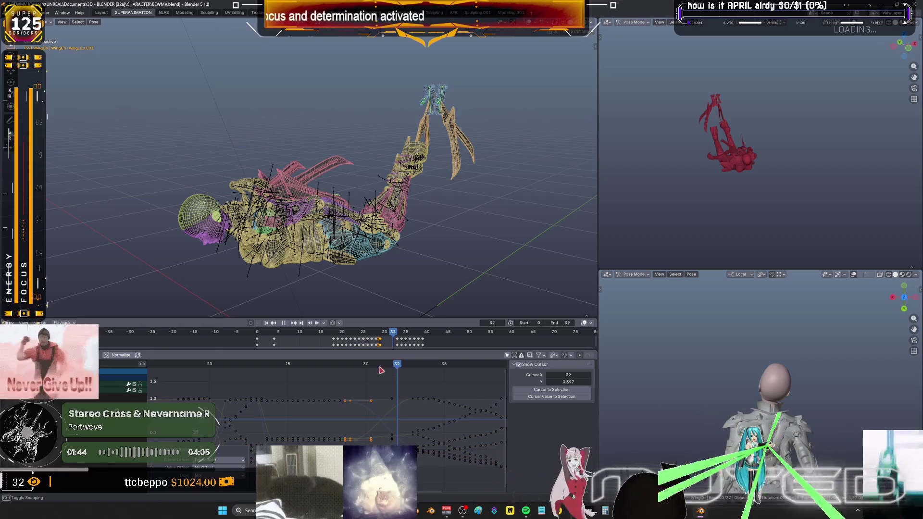
Try and cancel another breakdown, then scrub the dive forward to frame 36
middle_drag(363, 298, 331, 260)
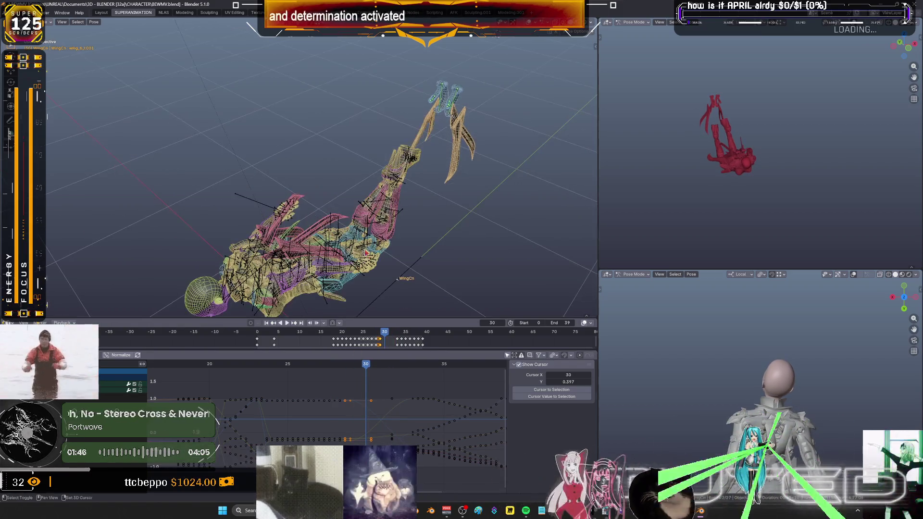
key(shift+e)
right_click(327, 254)
key(Escape)
middle_drag(326, 255, 322, 292)
mouse_move(368, 365)
mouse_down()
mouse_move(466, 365)
mouse_move(398, 364)
mouse_up()
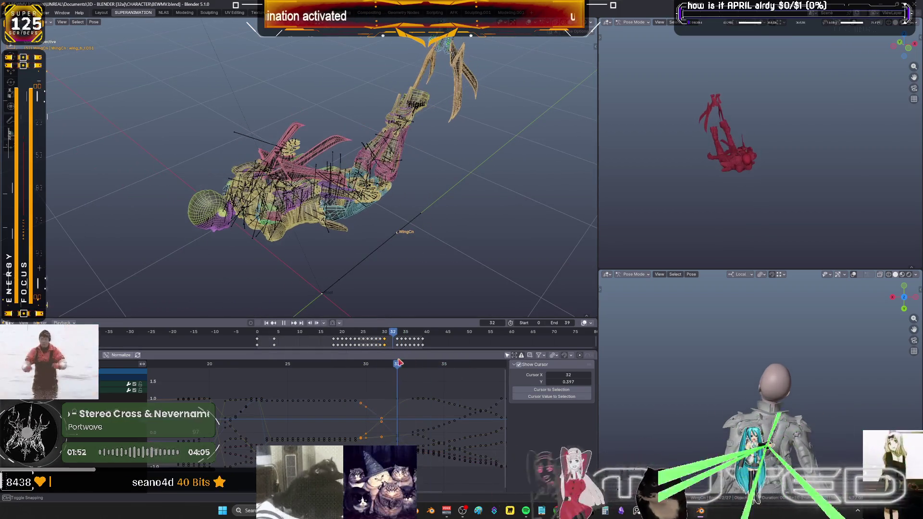
scroll(428, 242, up, 3)
scroll(403, 224, up, 2)
Blend a breakdown pose with the Breakdowner and key its rotation
key(shift+e)
click(376, 207)
key(k)
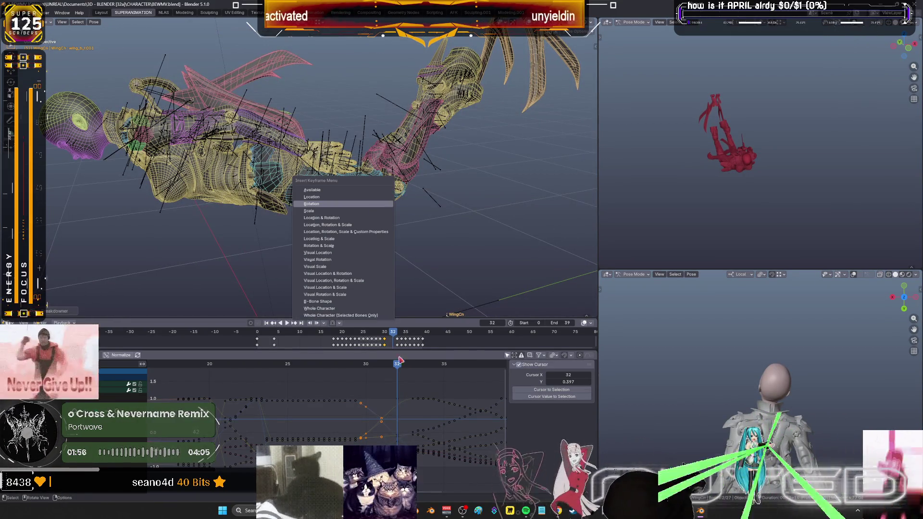
click(411, 367)
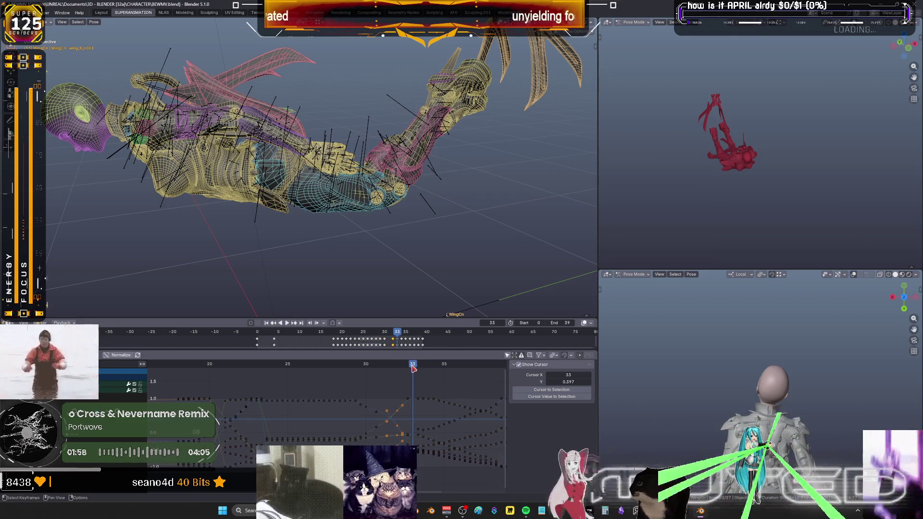
Play the dive, then scrub it manually from frame 21 to 24
key(space)
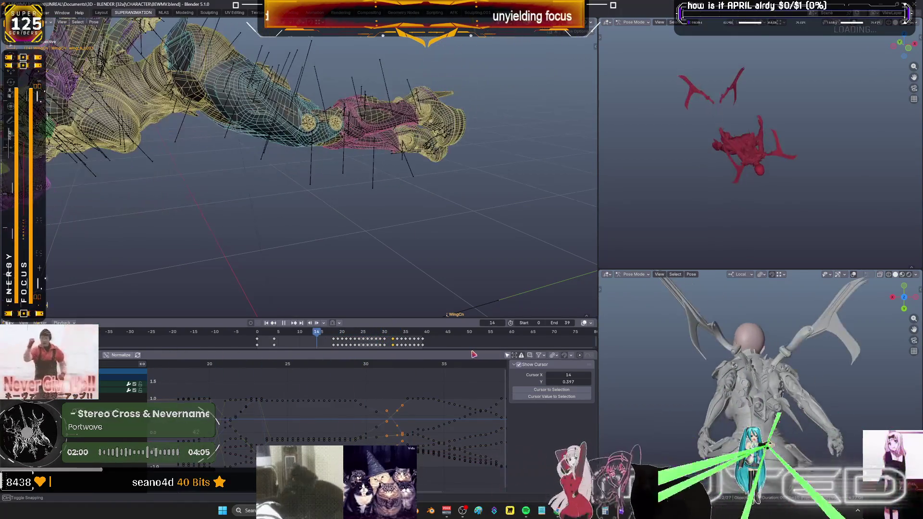
key(space)
click(230, 366)
mouse_move(230, 370)
mouse_down()
mouse_move(266, 373)
mouse_move(243, 374)
mouse_up()
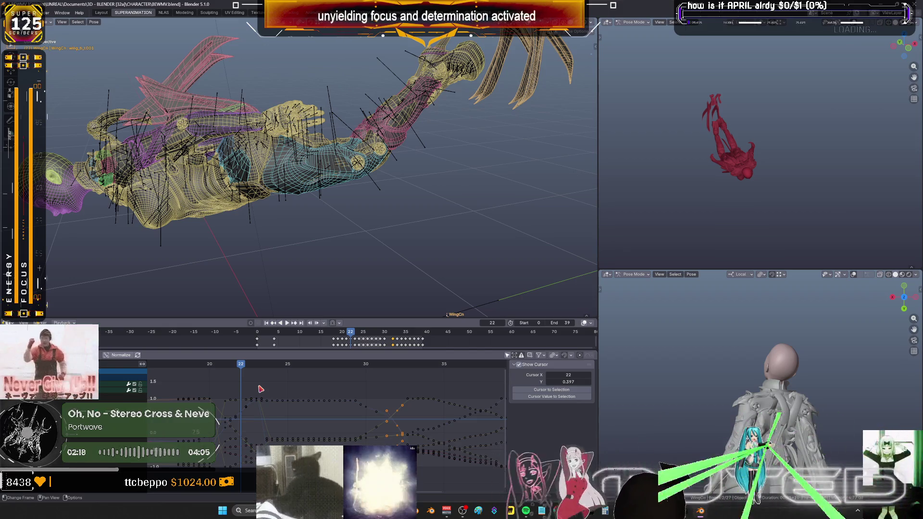
mouse_move(353, 253)
middle_down()
mouse_move(310, 232)
mouse_move(317, 238)
middle_up()
Switch to solid shading and maximize the 3D viewport with the character lying diagonally
key(shift+z)
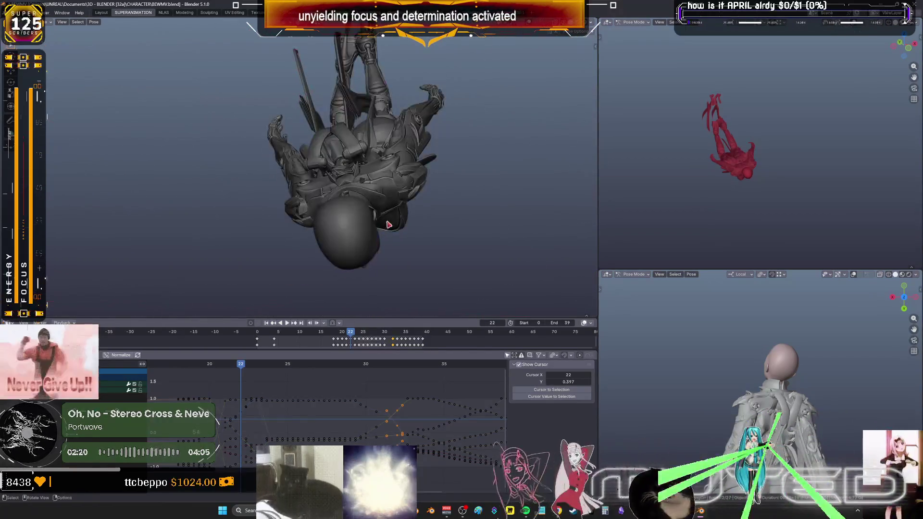
scroll(360, 415, down, 2)
scroll(438, 227, down, 3)
middle_drag(438, 226, 447, 224)
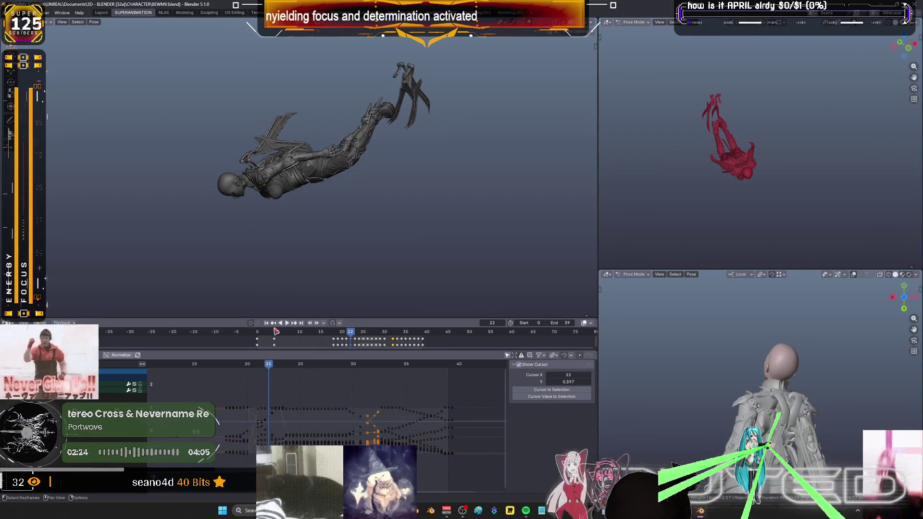
key(ctrl+space)
Review the solid character from below without overlays around frames 17–18
key(shift+z)
mouse_move(381, 233)
middle_down()
mouse_move(581, 213)
mouse_move(478, 201)
mouse_move(427, 363)
mouse_move(444, 325)
mouse_move(428, 323)
mouse_move(478, 324)
mouse_move(492, 343)
mouse_move(511, 346)
mouse_move(422, 317)
mouse_move(454, 318)
mouse_move(443, 319)
middle_up()
key(shift+z)
key(shift+alt+z)
drag(443, 320, 476, 297)
mouse_move(512, 258)
middle_down()
mouse_move(387, 214)
mouse_move(342, 179)
mouse_move(485, 216)
middle_up()
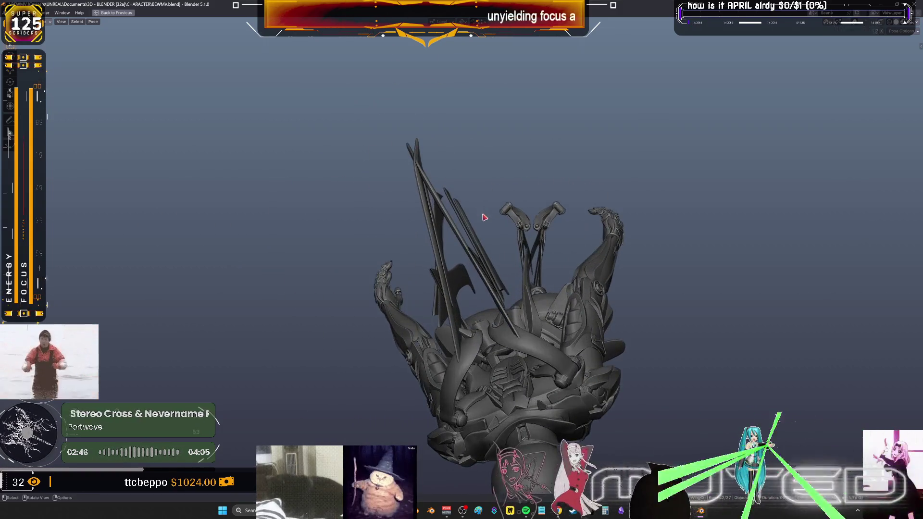
Back in wireframe, rotate the top wing bones and preview the pose in solid
key(shift+alt+z)
key(shift+z)
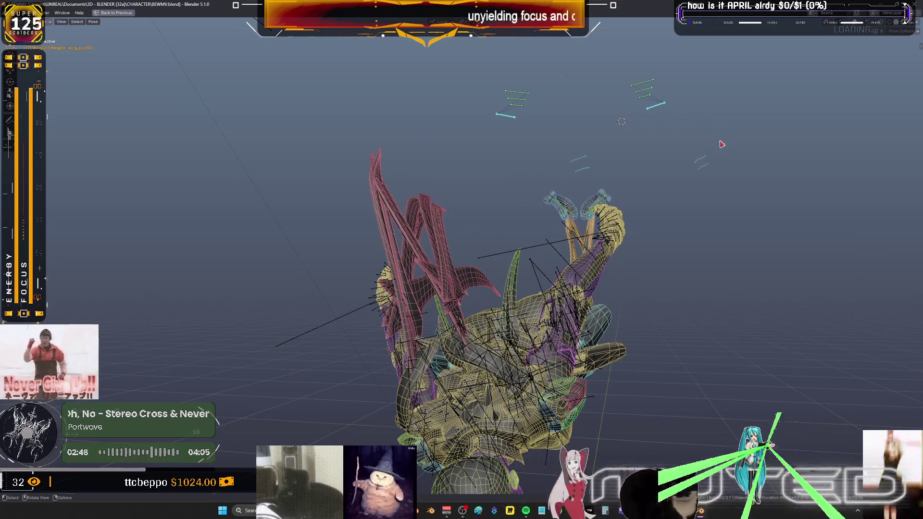
drag(716, 142, 451, 79)
key(r)
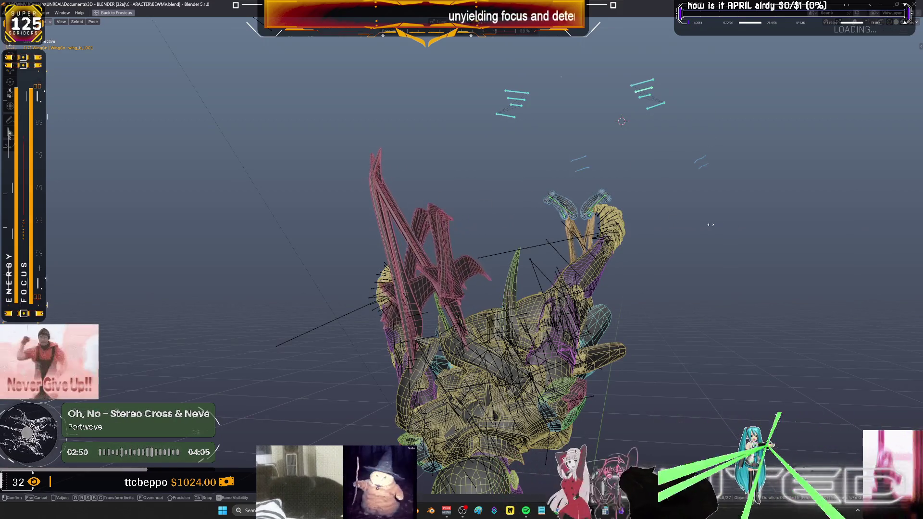
click(618, 155)
key(shift+z)
key(shift+z)
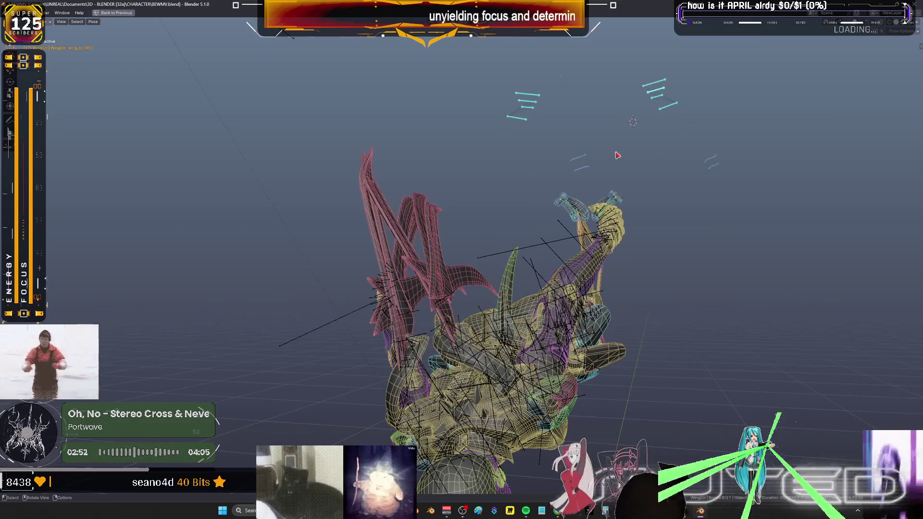
middle_drag(617, 154, 632, 187)
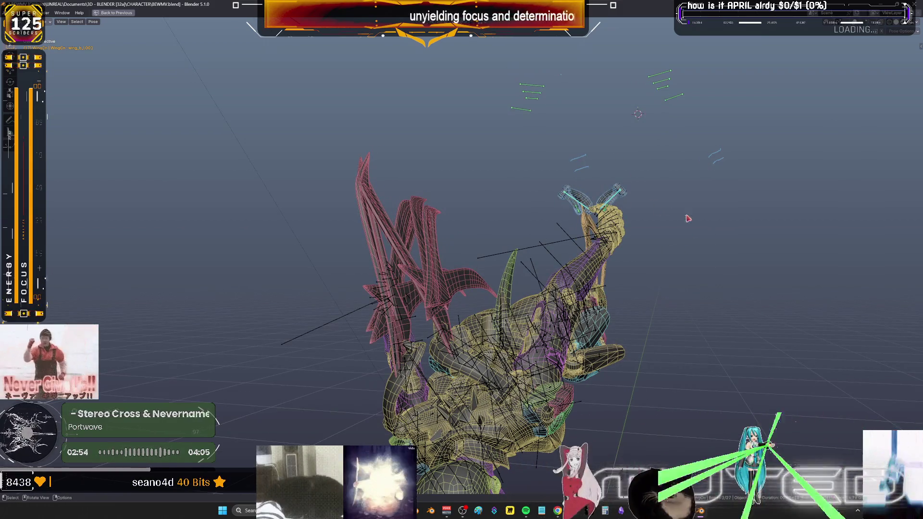
Rotate the top wing bones further and key their rotation at frame 17
drag(754, 247, 483, 59)
key(r)
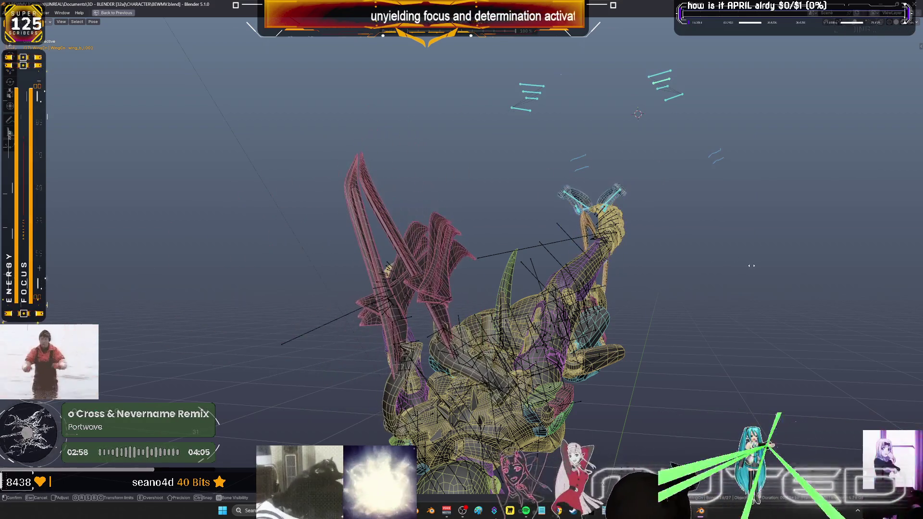
click(660, 264)
key(k)
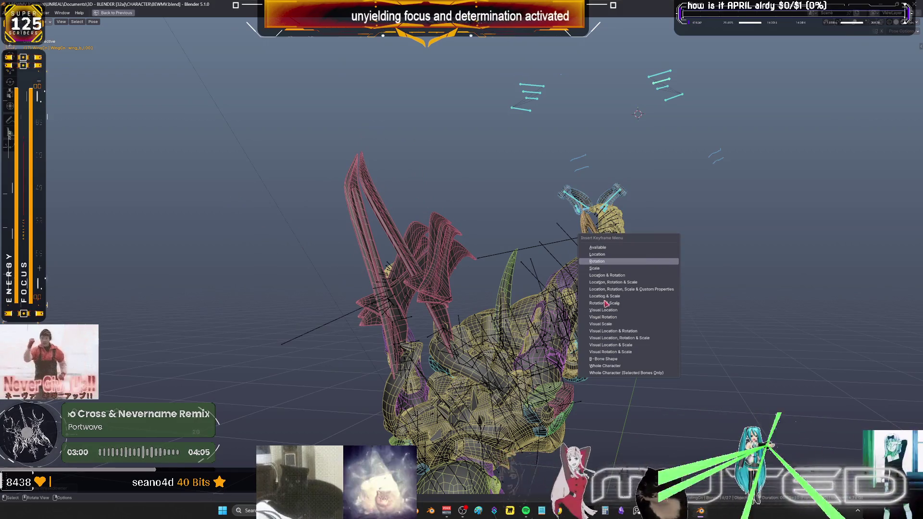
click(605, 303)
Compare with the neighbouring frame and restore the multi-editor layout
key(Left)
key(Right)
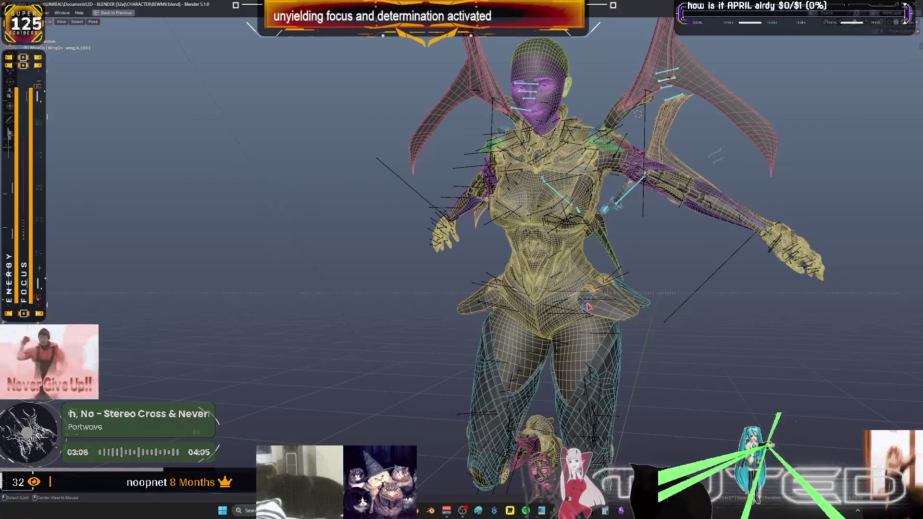
key(ctrl+alt+space)
In the NLA workspace, select the Forward->Idle strip and solo its track
click(165, 13)
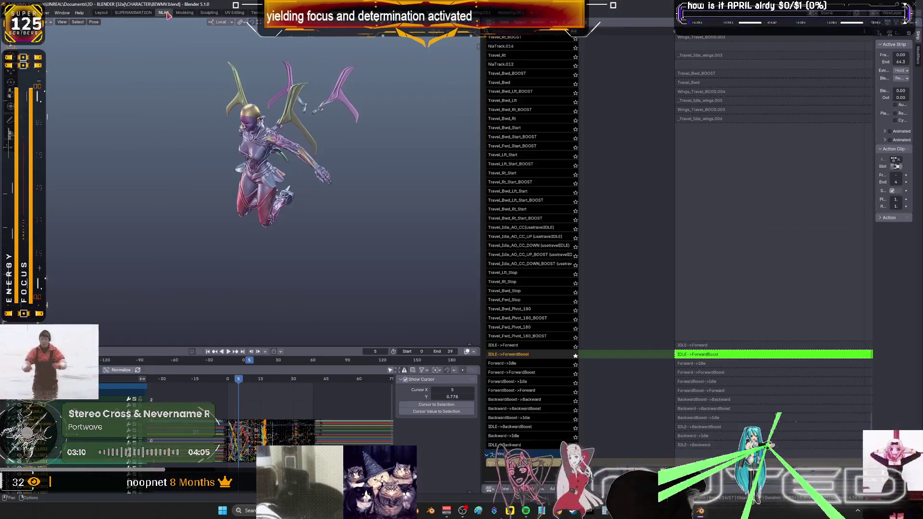
key(Tab)
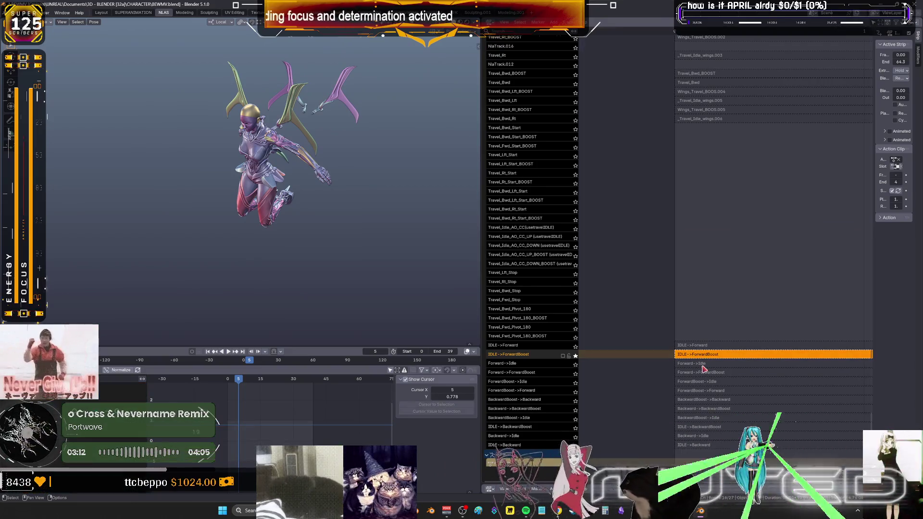
click(703, 369)
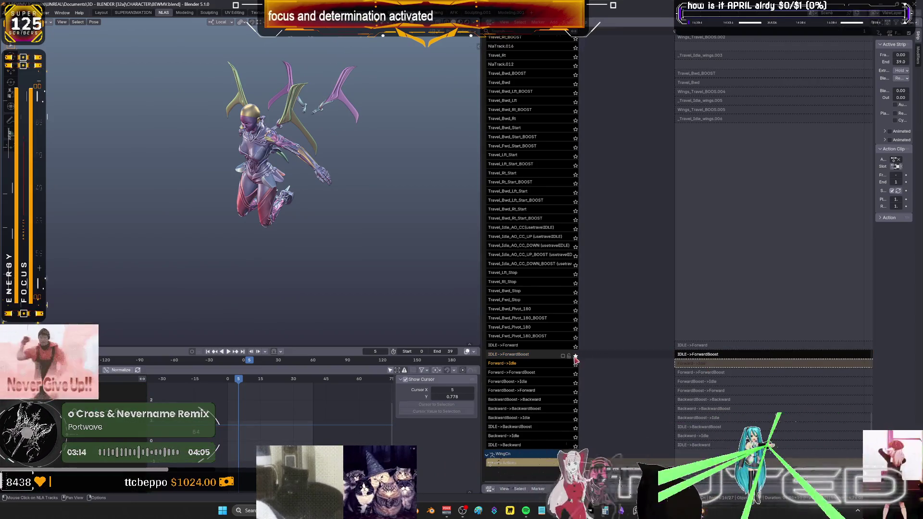
click(576, 364)
click(575, 364)
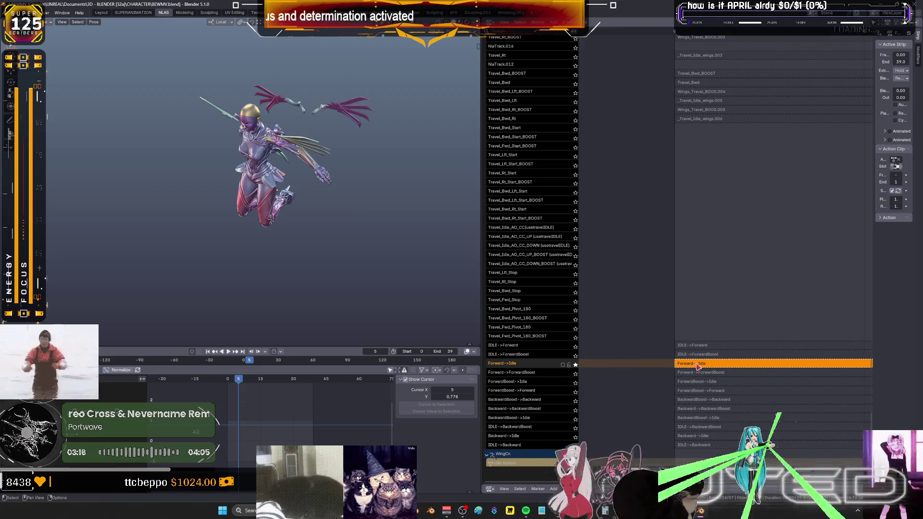
scroll(625, 216, down, 5)
scroll(626, 289, down, 5)
scroll(625, 361, down, 5)
scroll(581, 179, up, 8)
scroll(582, 282, up, 8)
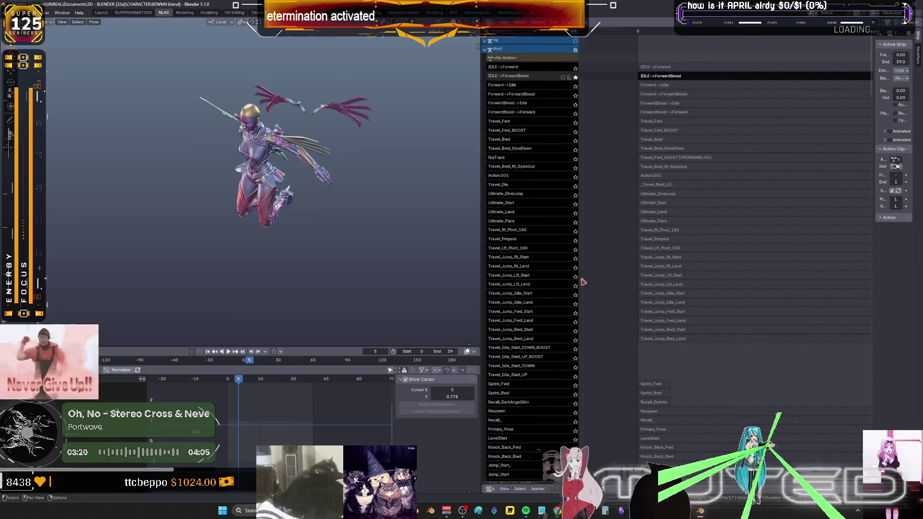
click(575, 85)
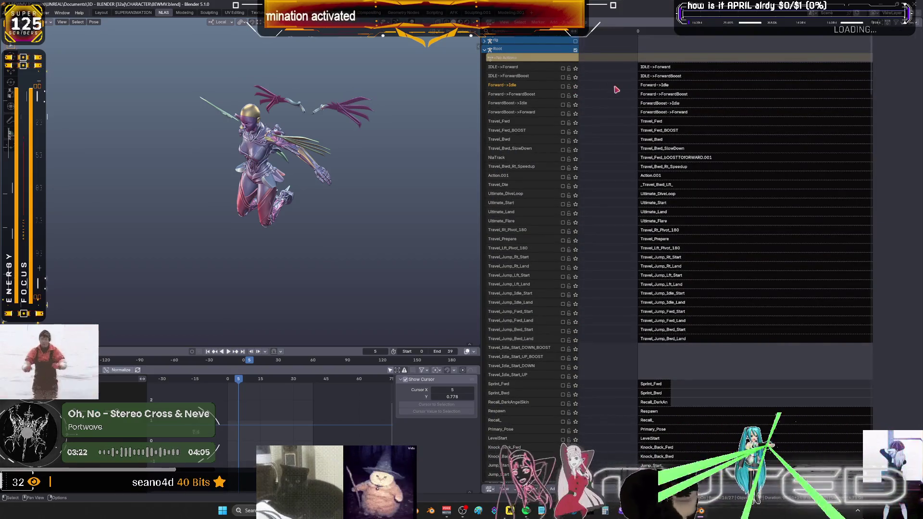
click(576, 85)
alt+scroll(322, 252, down, 7)
alt+scroll(334, 245, down, 7)
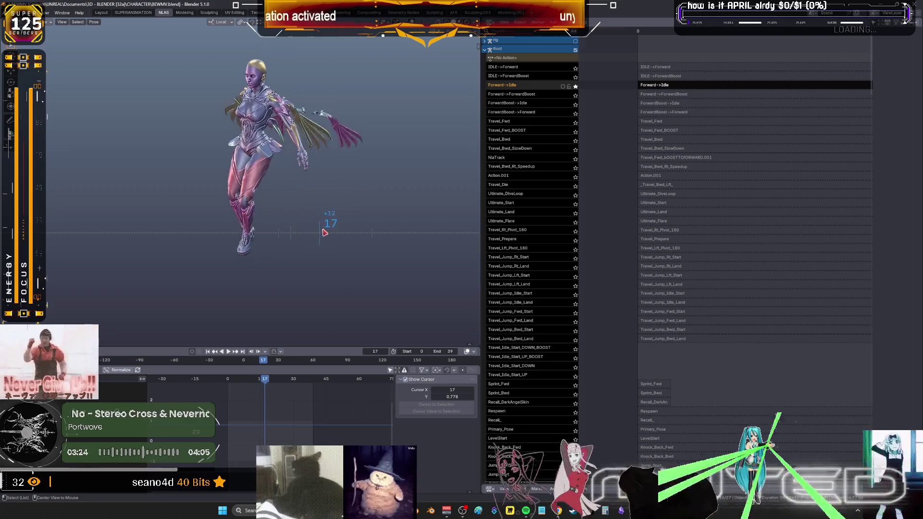
alt+scroll(345, 240, down, 6)
alt+scroll(356, 233, down, 6)
alt+scroll(372, 234, down, 12)
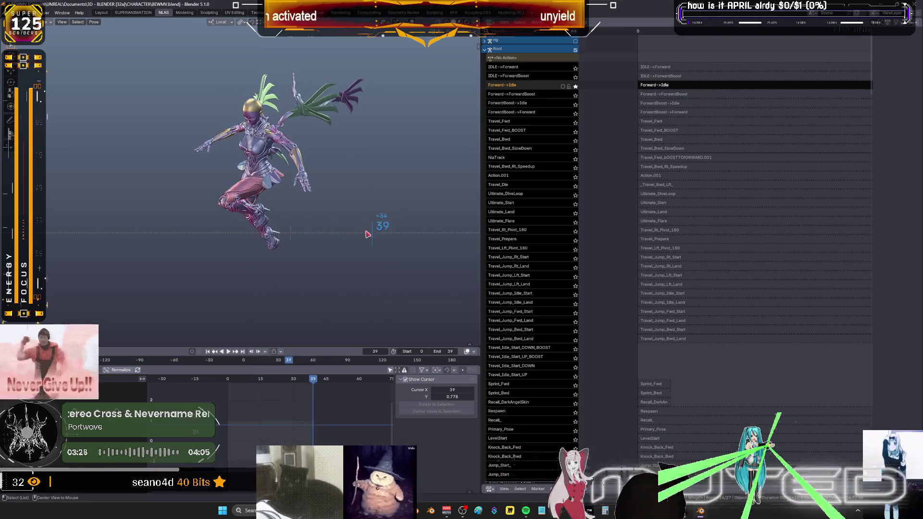
alt+scroll(339, 230, up, 14)
alt+scroll(289, 227, up, 20)
mouse_move(735, 330)
middle_down()
mouse_move(735, 310)
mouse_move(698, 409)
middle_up()
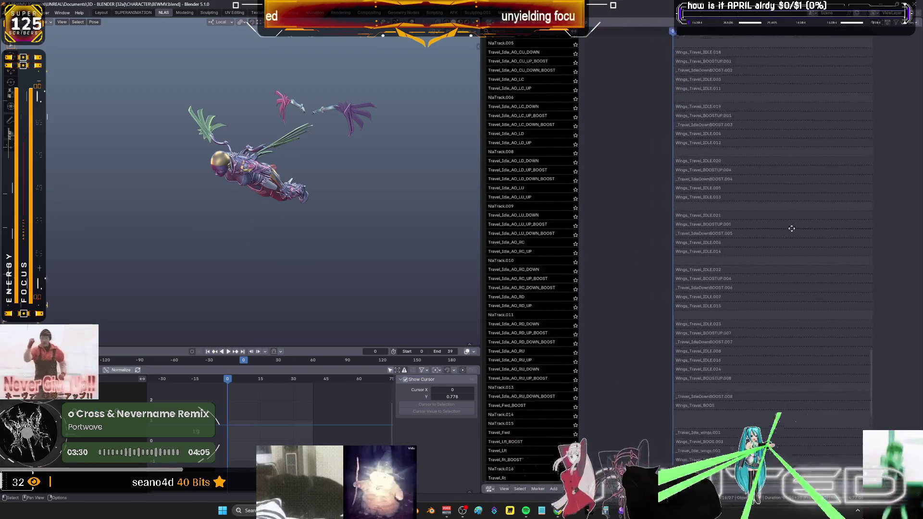
Enter tweak mode on Forward->Idle and play it in a maximized 3D view
key(n)
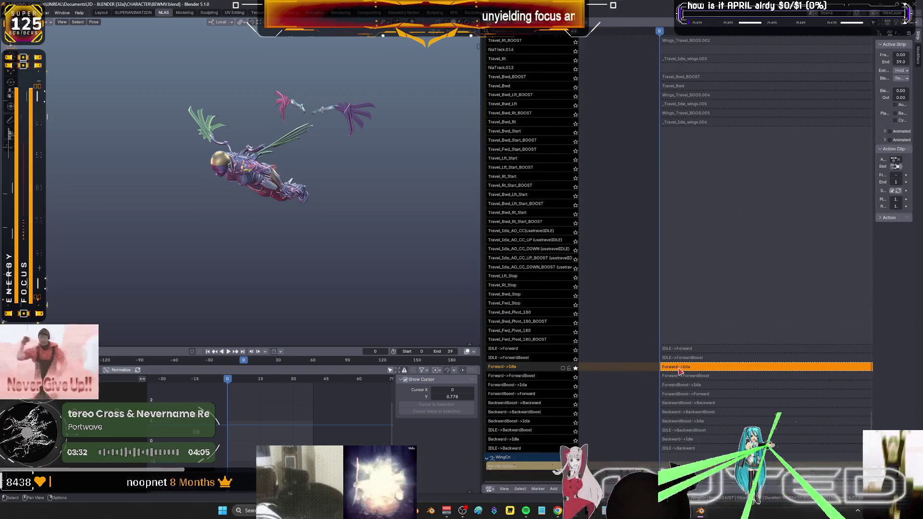
key(Tab)
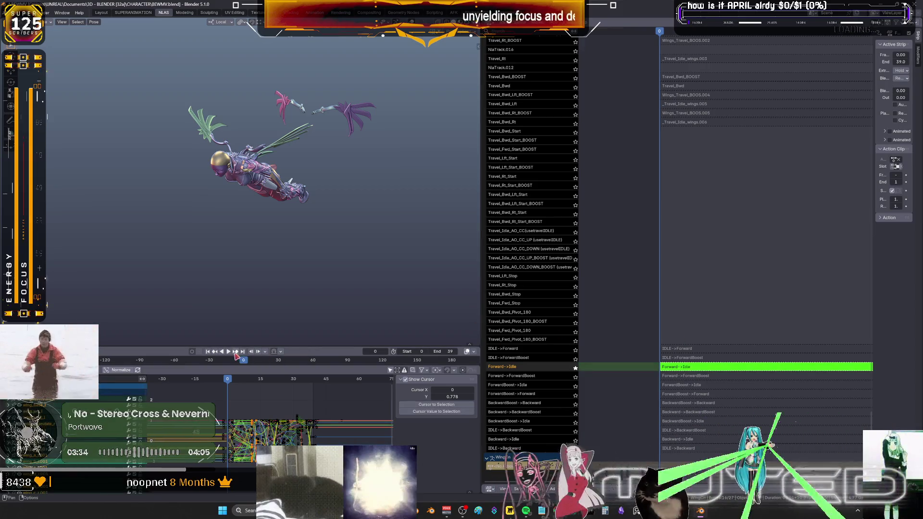
key(ctrl+space)
key(space)
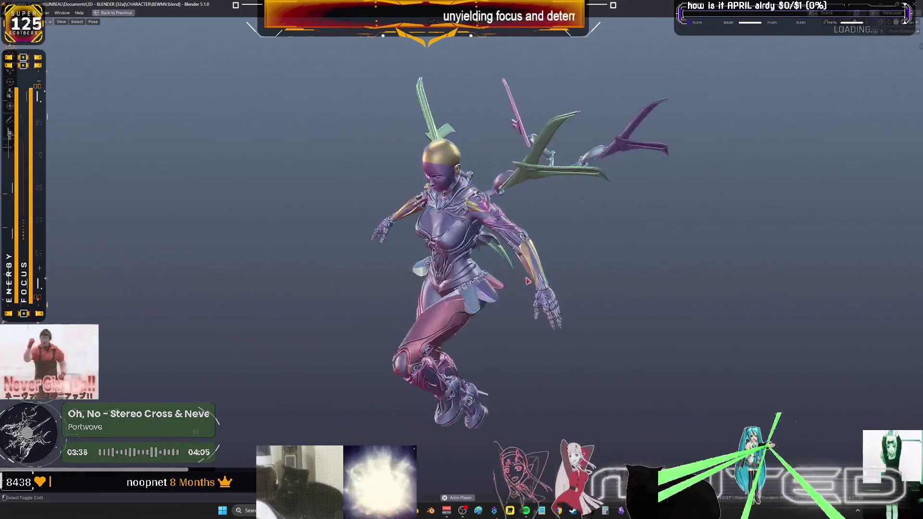